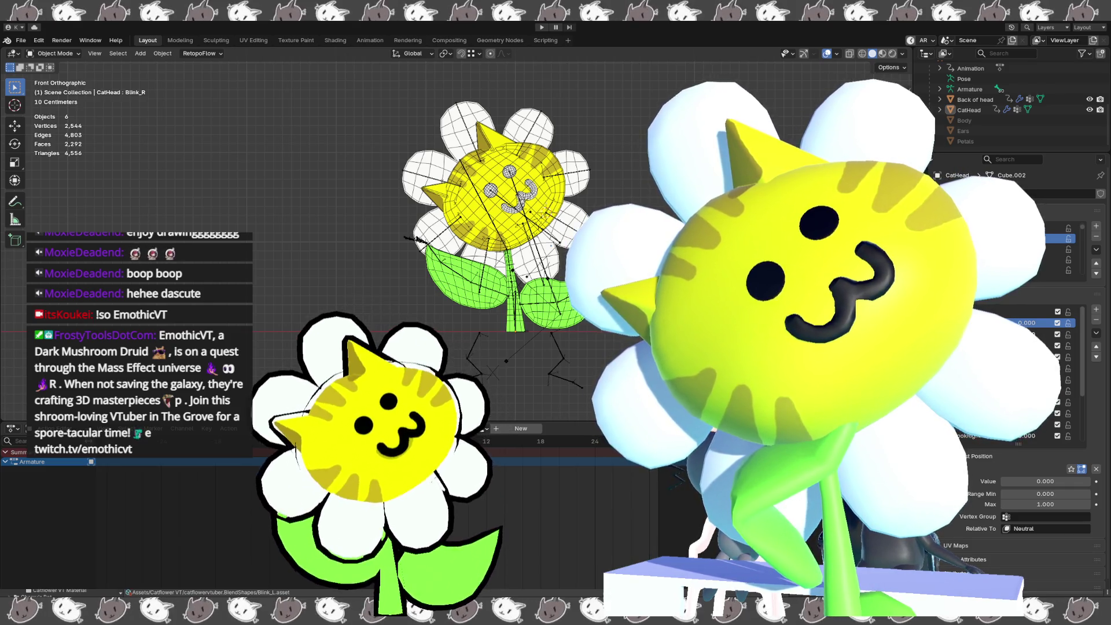
- Switch from Blender over to the Unity editor
key(alt+Tab)
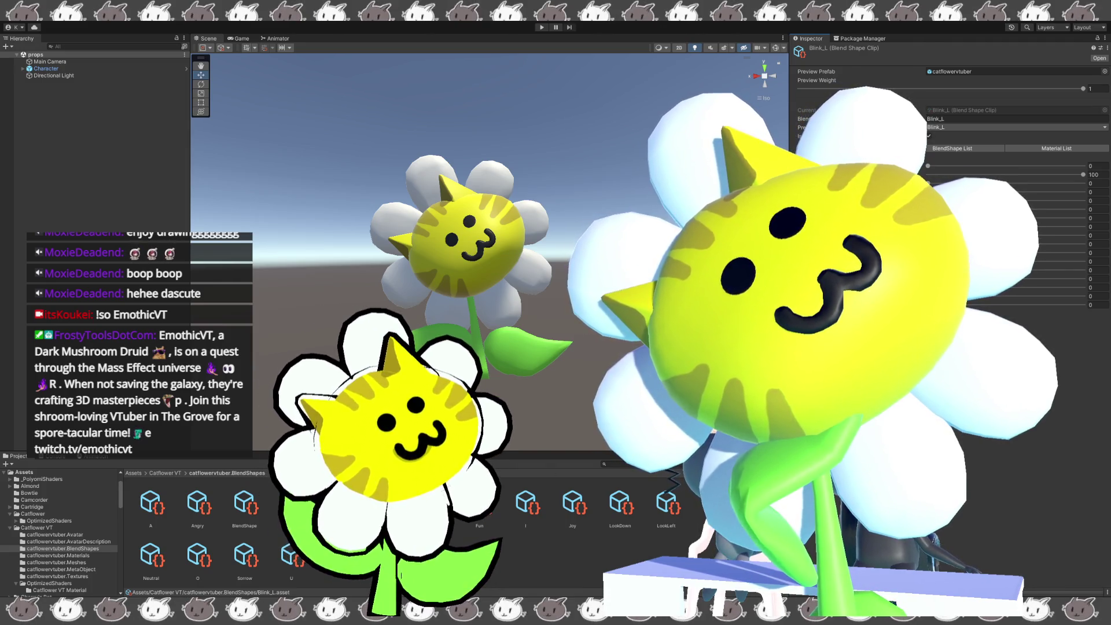
- Set the Blink_R clip's Blink_R shape weight to 100
click(291, 503)
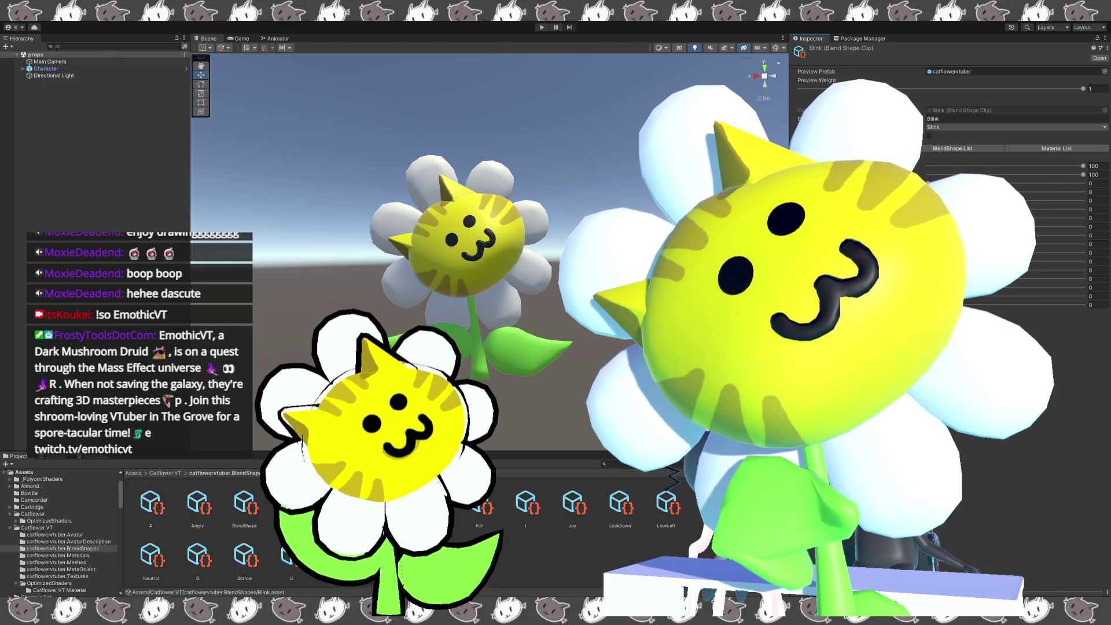
click(384, 504)
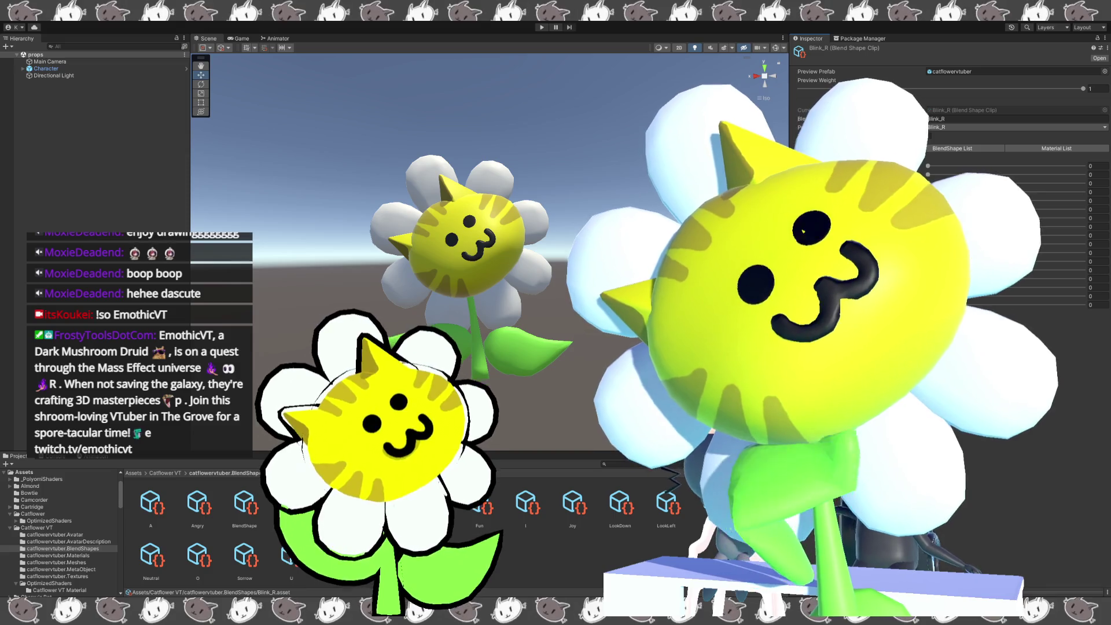
click(928, 167)
drag(928, 167, 1098, 167)
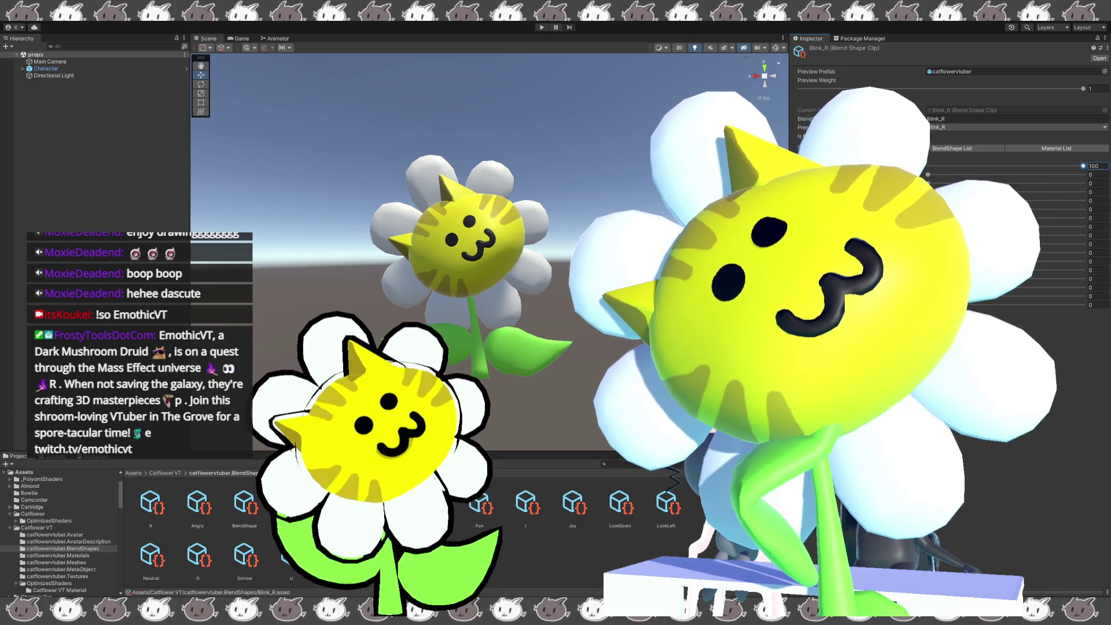
- Set the A clip's A shape weight to 100
click(155, 514)
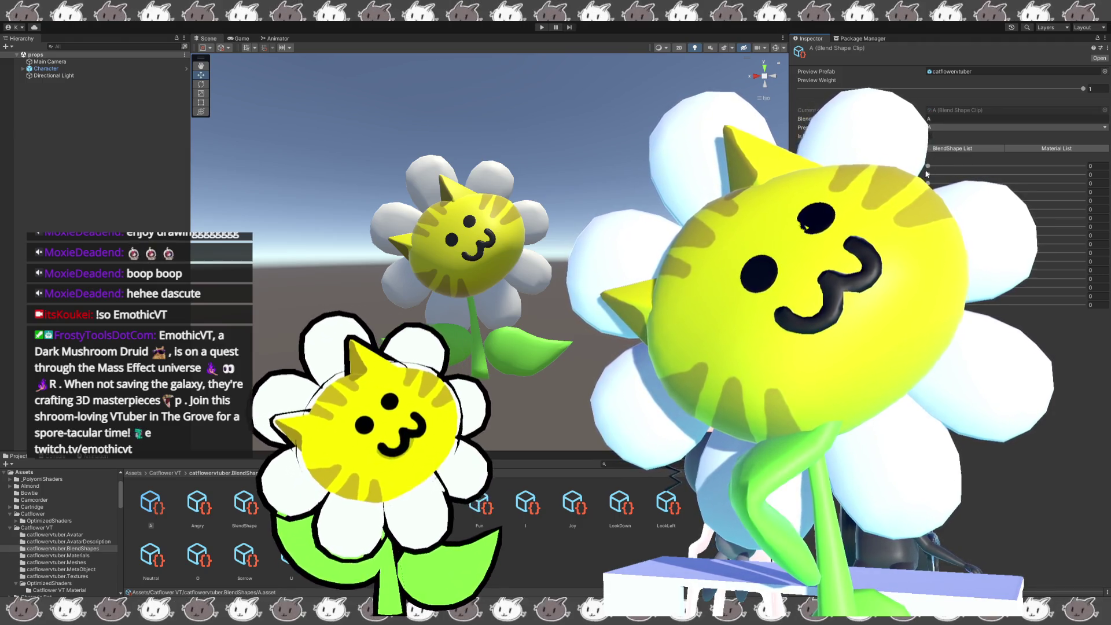
click(932, 261)
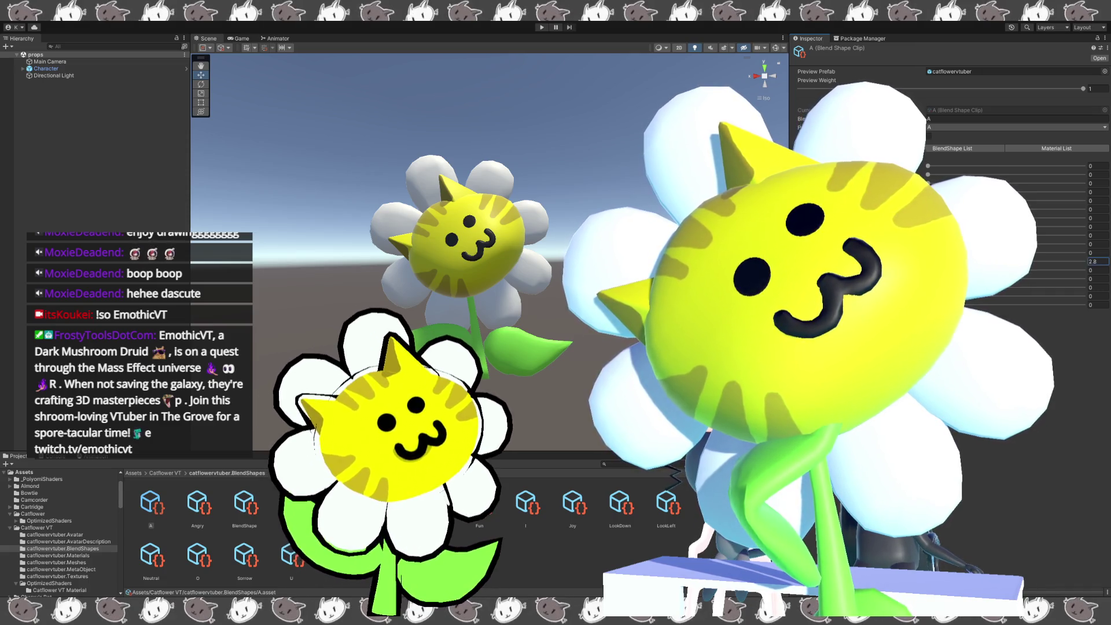
text(100)
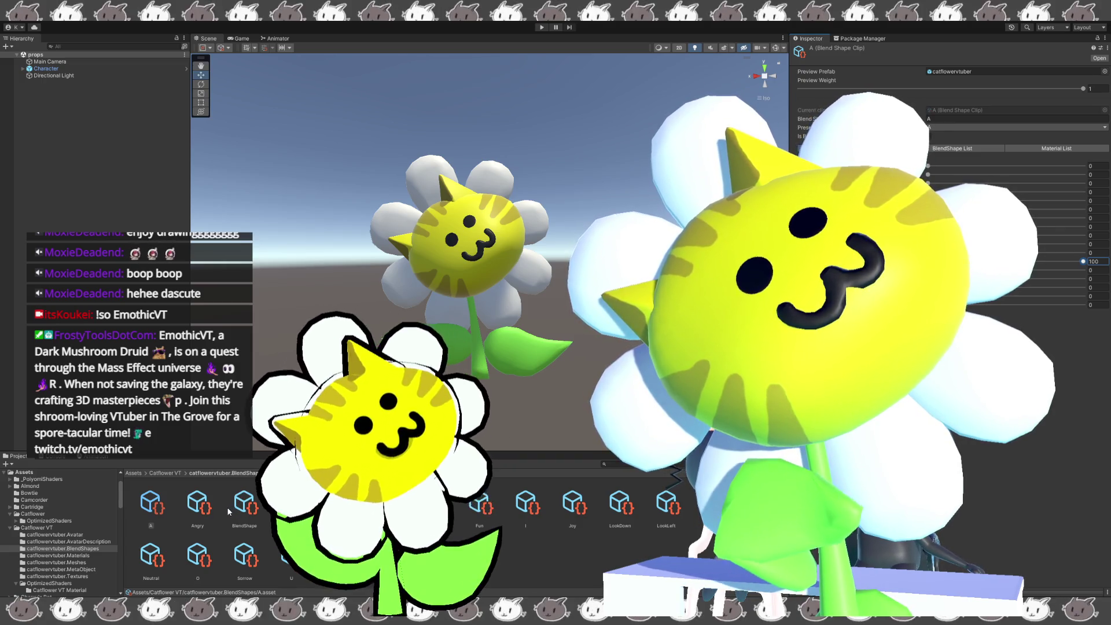
click(204, 508)
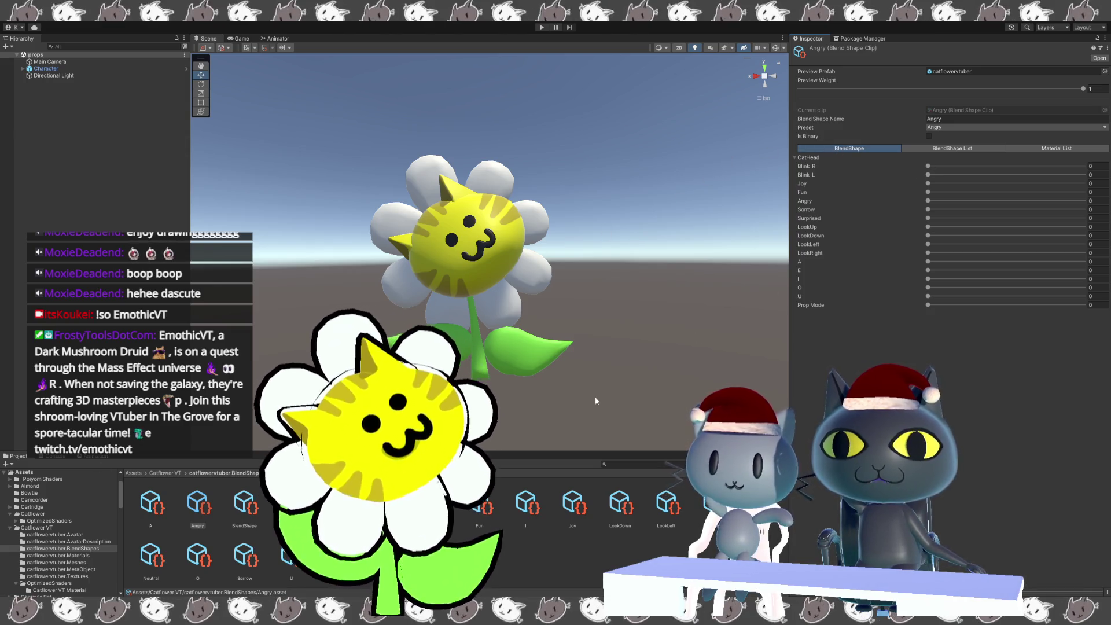
- Bring the A blend shape clip back up from the BlendShapes folder
click(161, 507)
- Expand CatHead in the Angry clip and set its Angry shape weight to 100
click(798, 157)
click(799, 157)
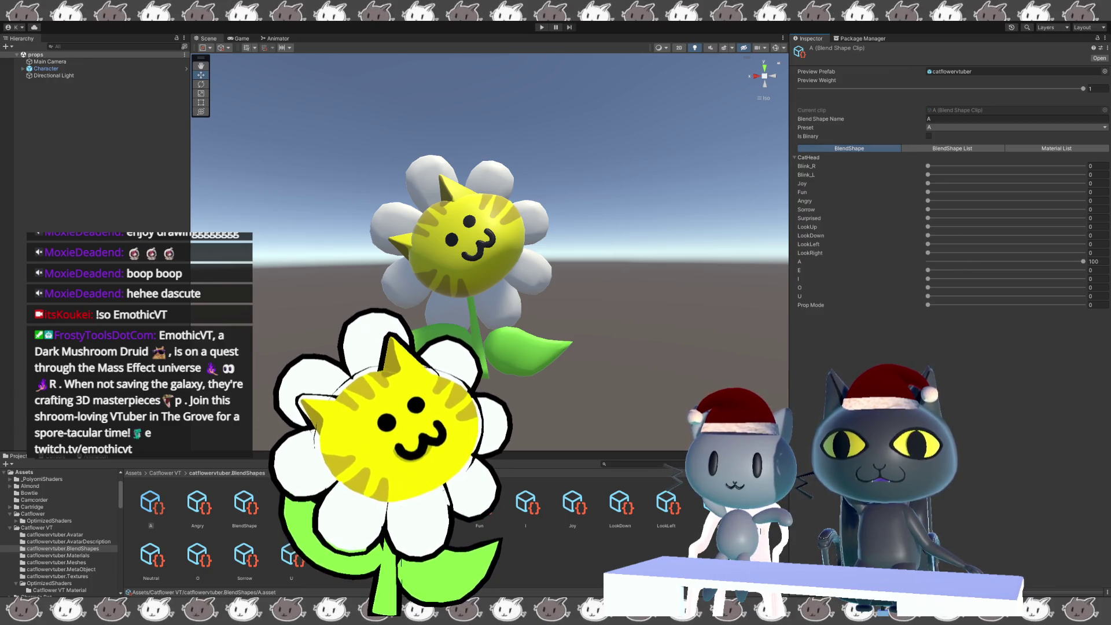
click(197, 503)
click(794, 158)
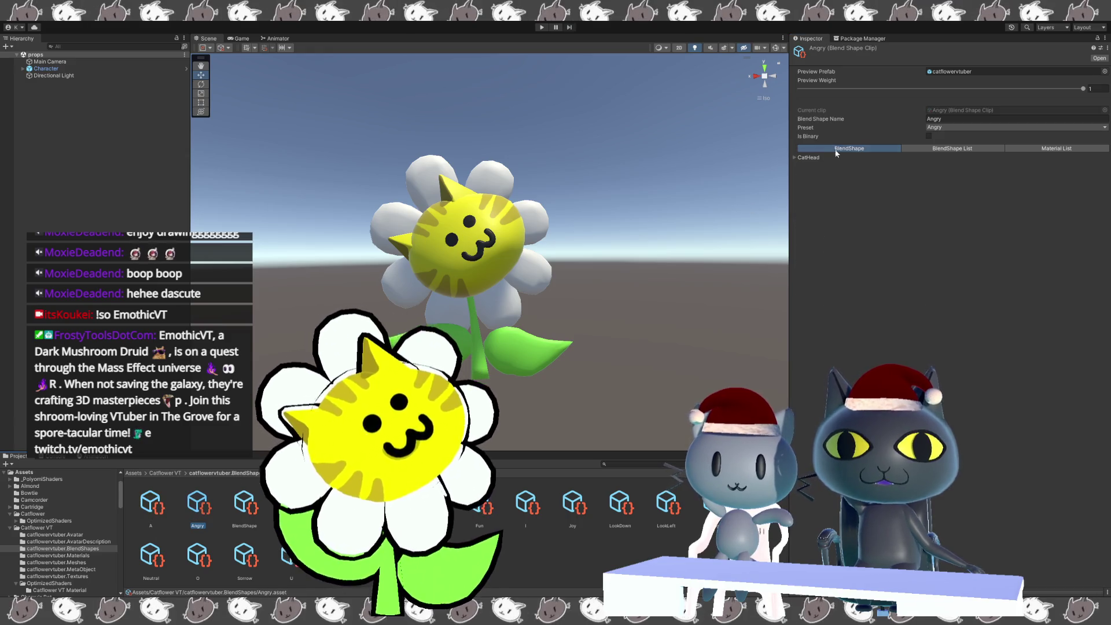
click(794, 158)
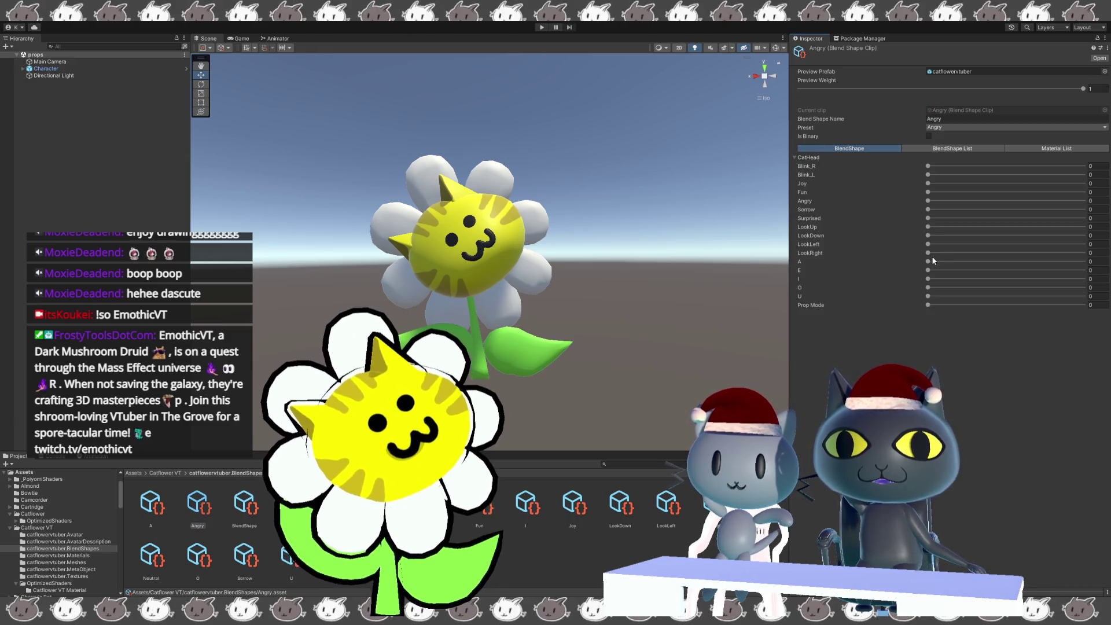
drag(926, 204, 1088, 203)
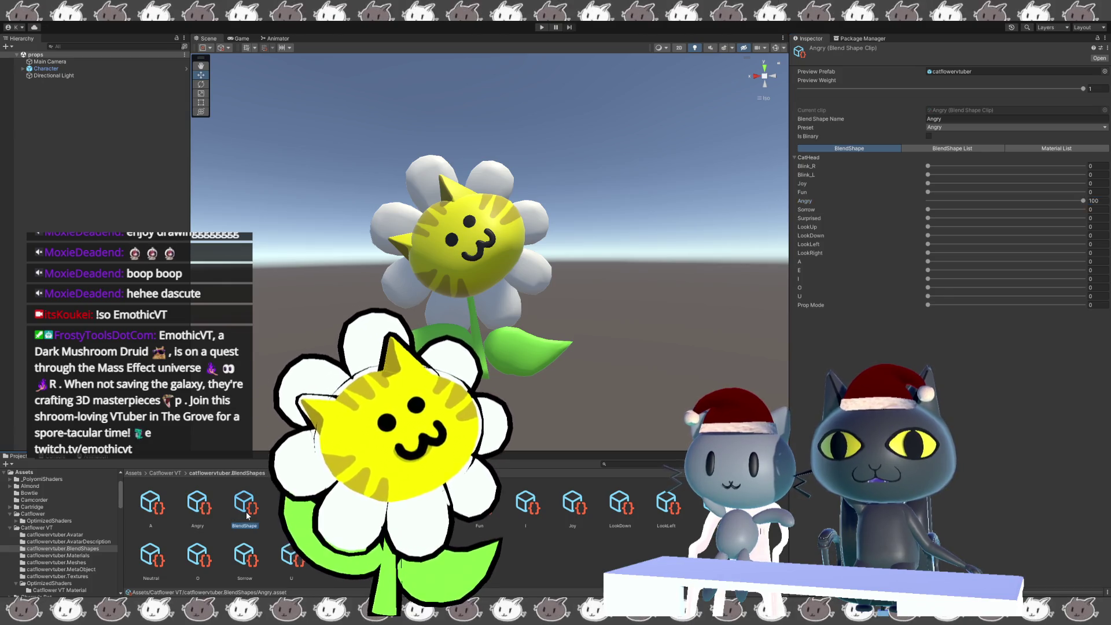
click(264, 508)
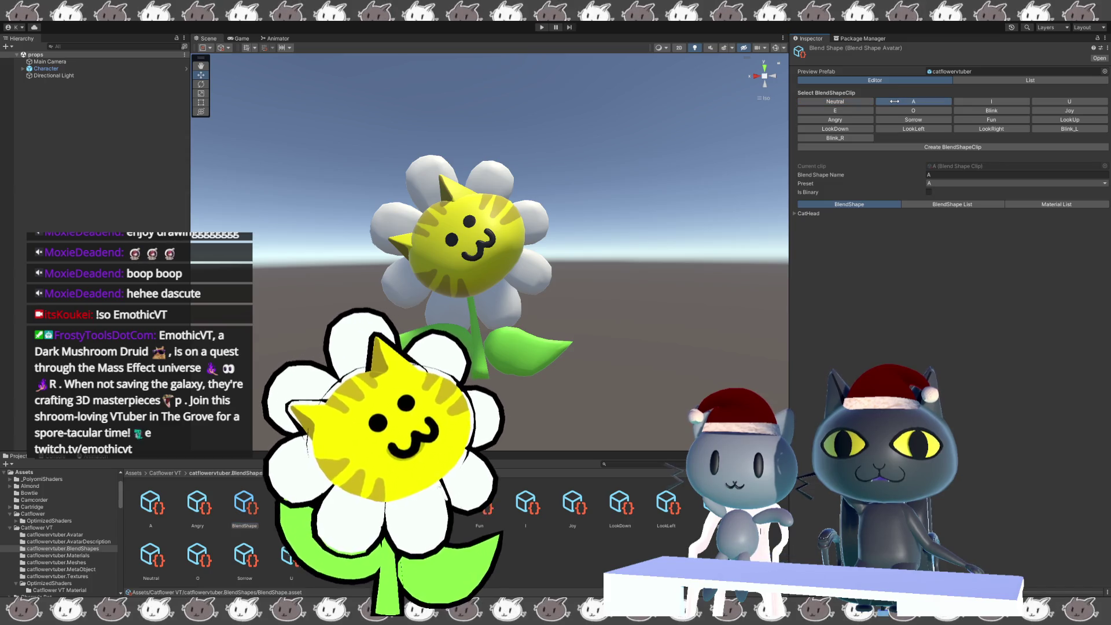
- Mark the A and U clips binary, and set the I and U shape weights to 100
click(894, 101)
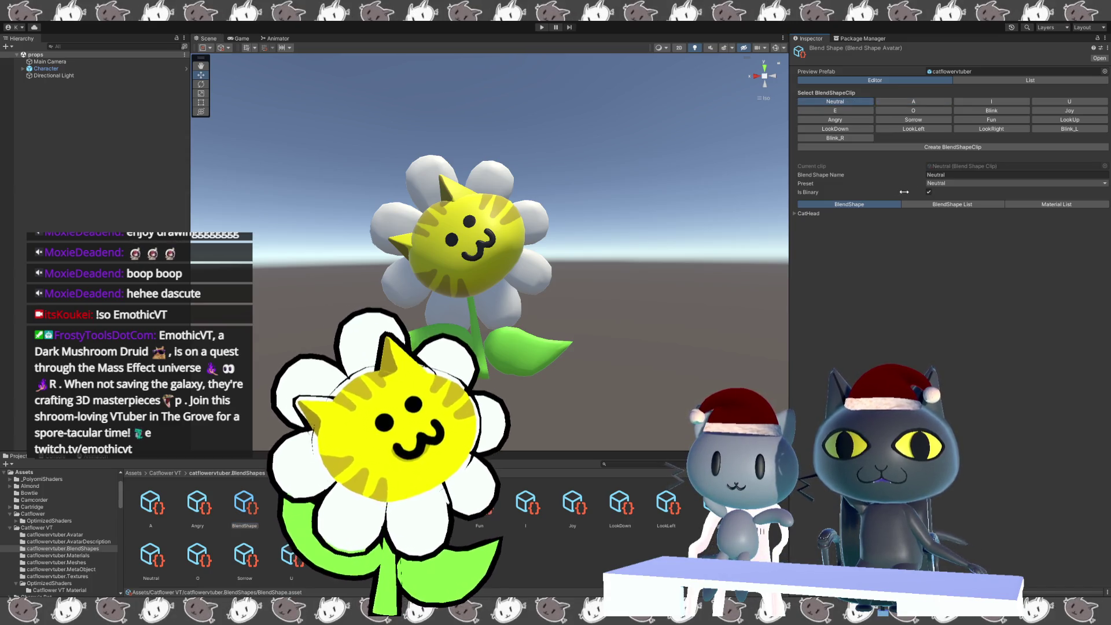
click(928, 191)
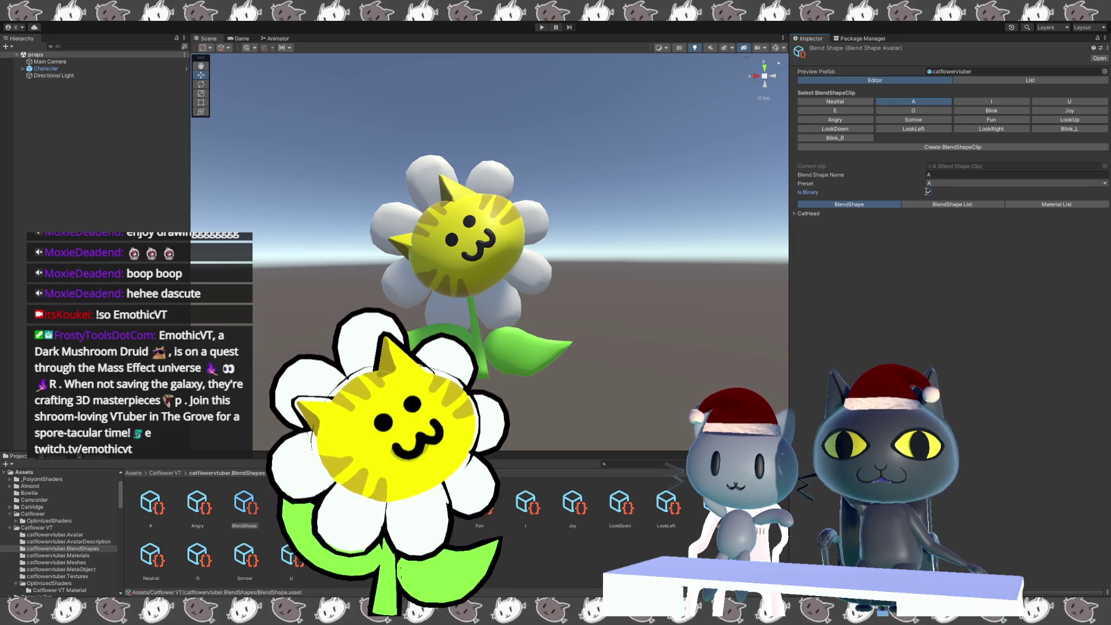
click(803, 214)
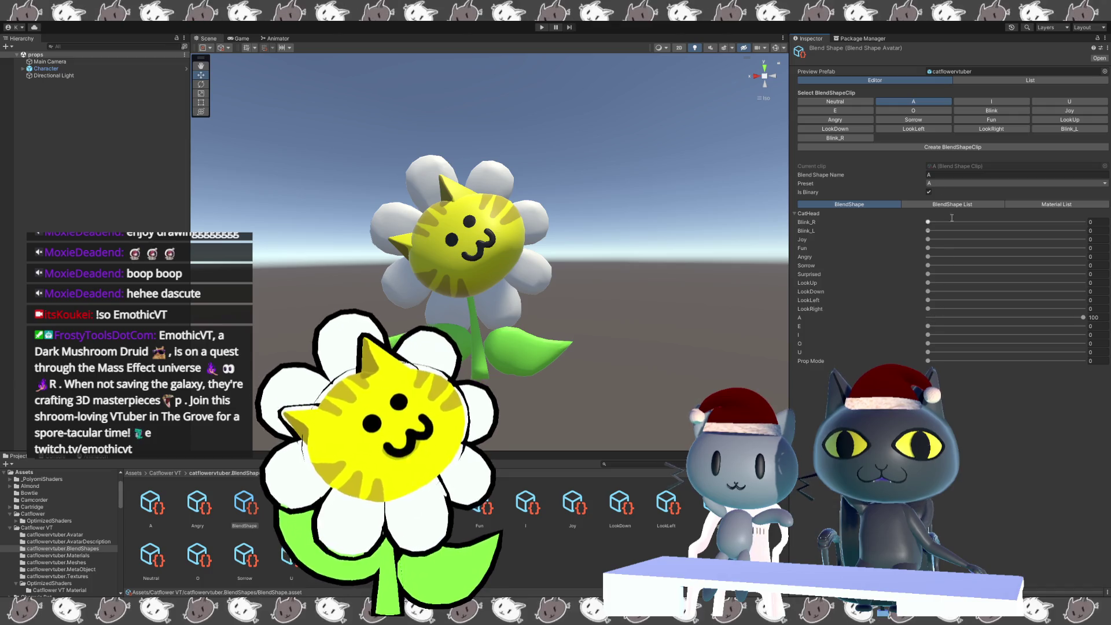
click(966, 104)
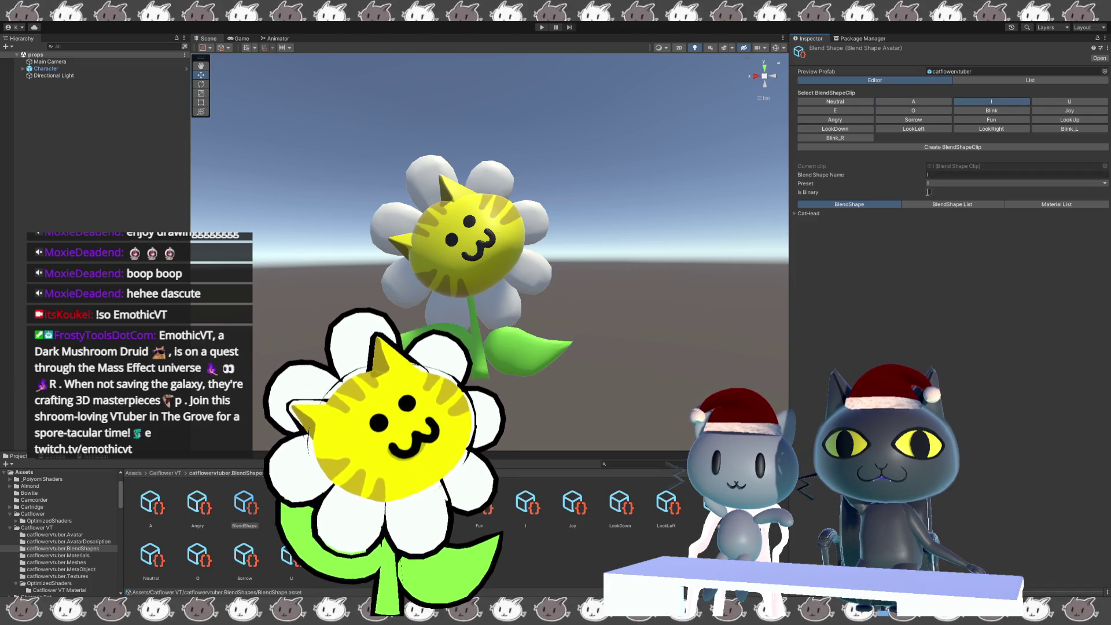
click(797, 214)
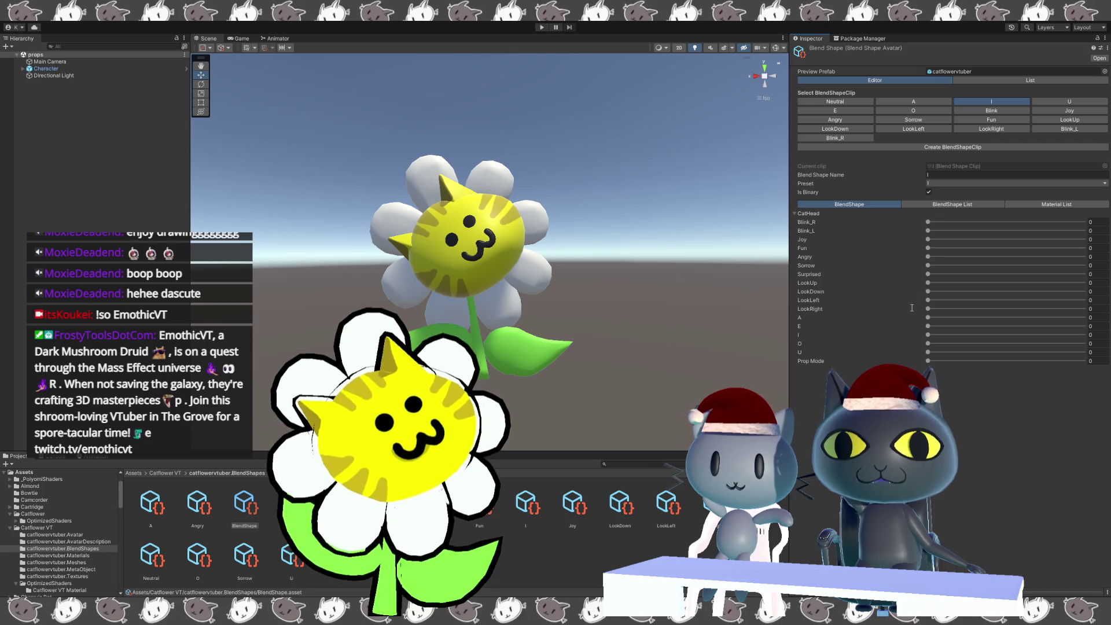
drag(933, 335, 1083, 335)
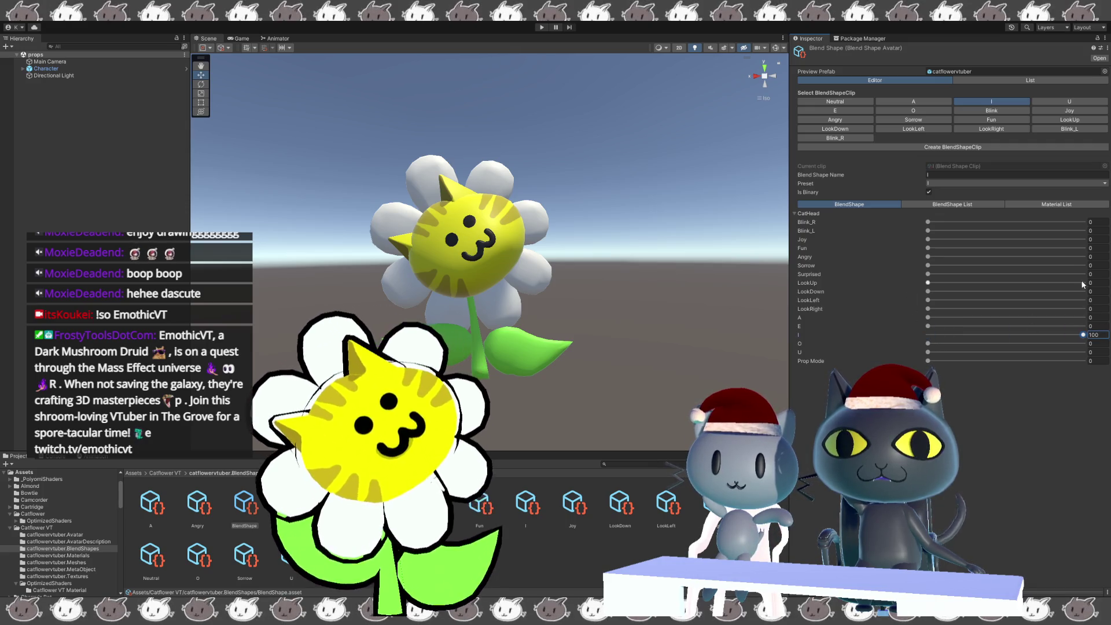
click(1061, 103)
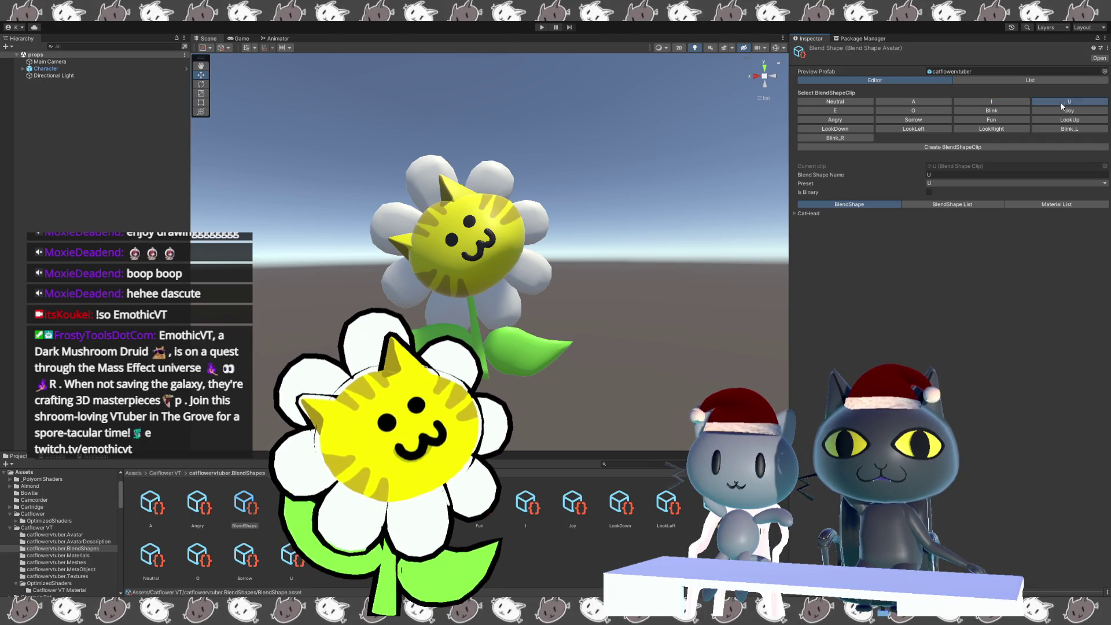
click(928, 192)
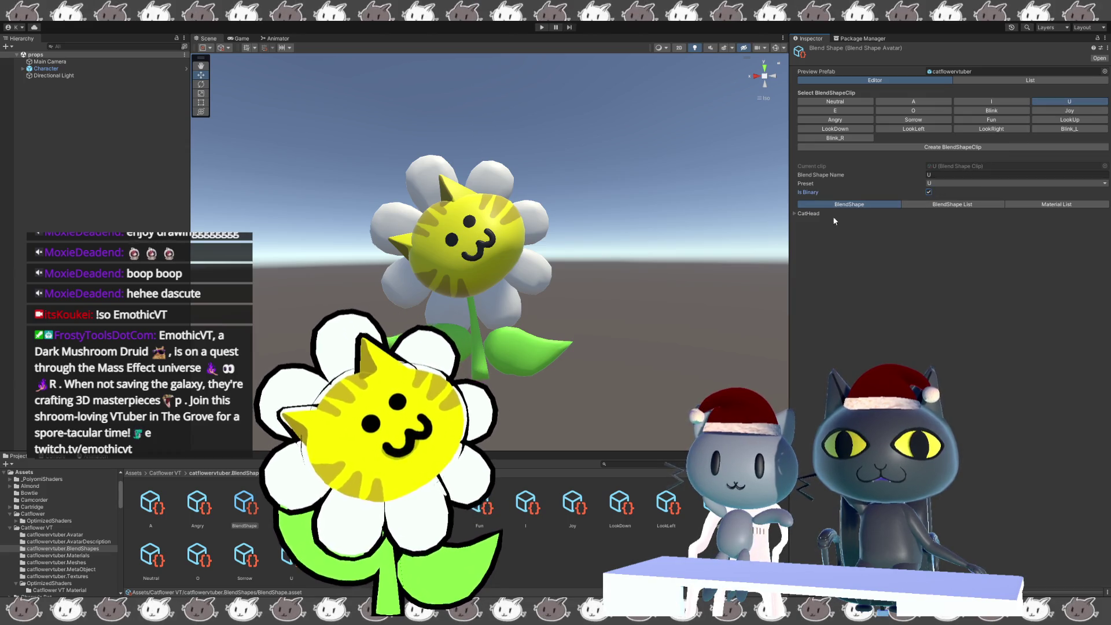
click(793, 214)
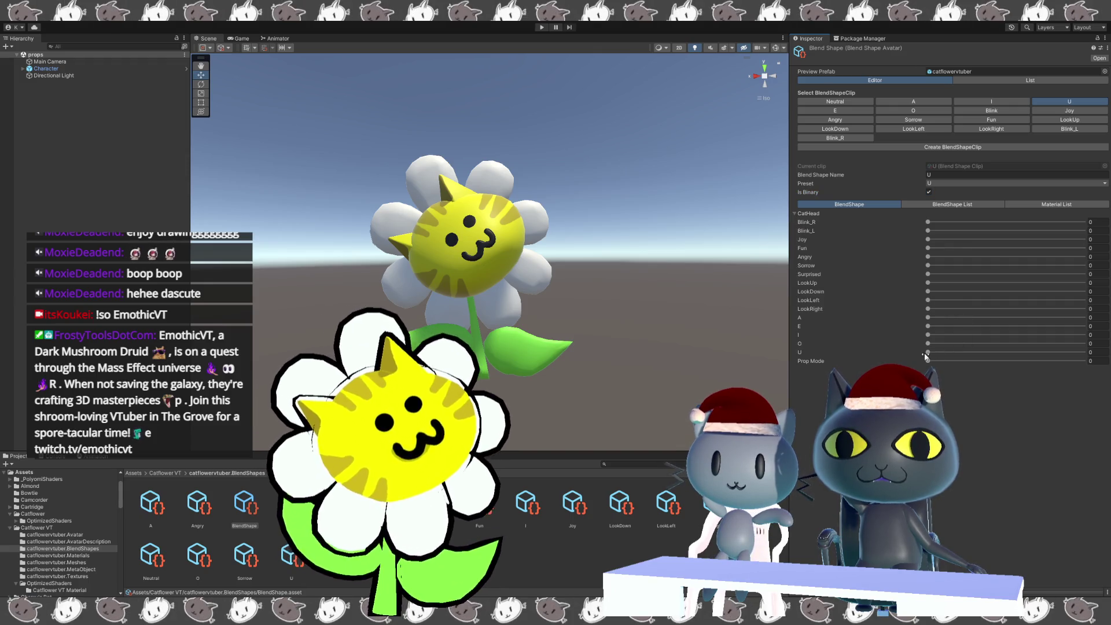
drag(932, 352, 1087, 352)
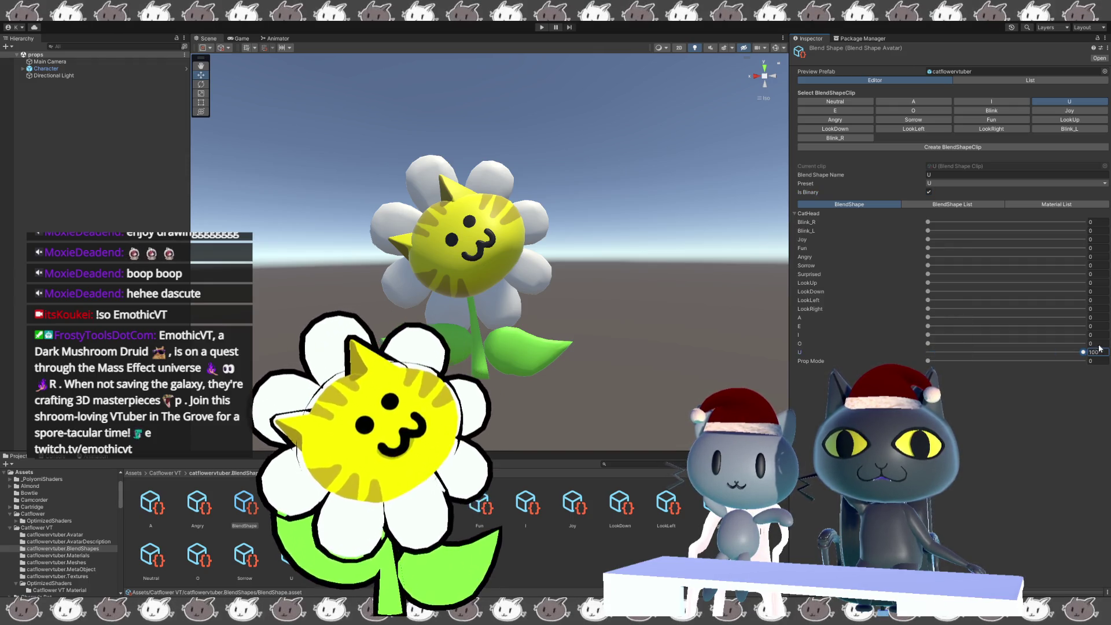
click(851, 112)
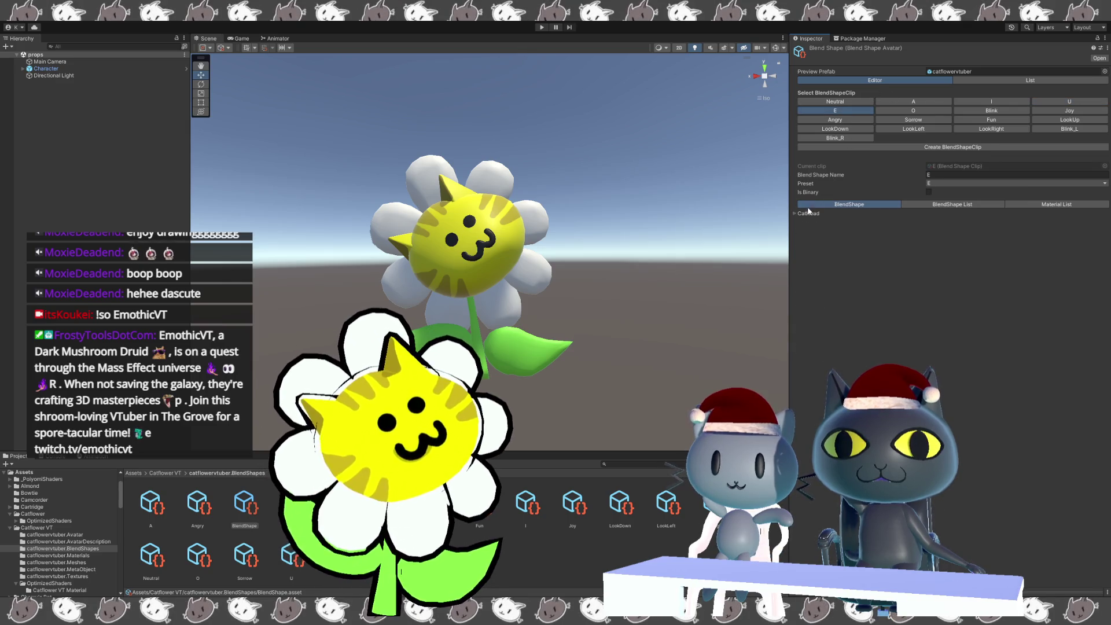
- Make the E and O clips binary and adjust their CatHead shape weights
click(928, 191)
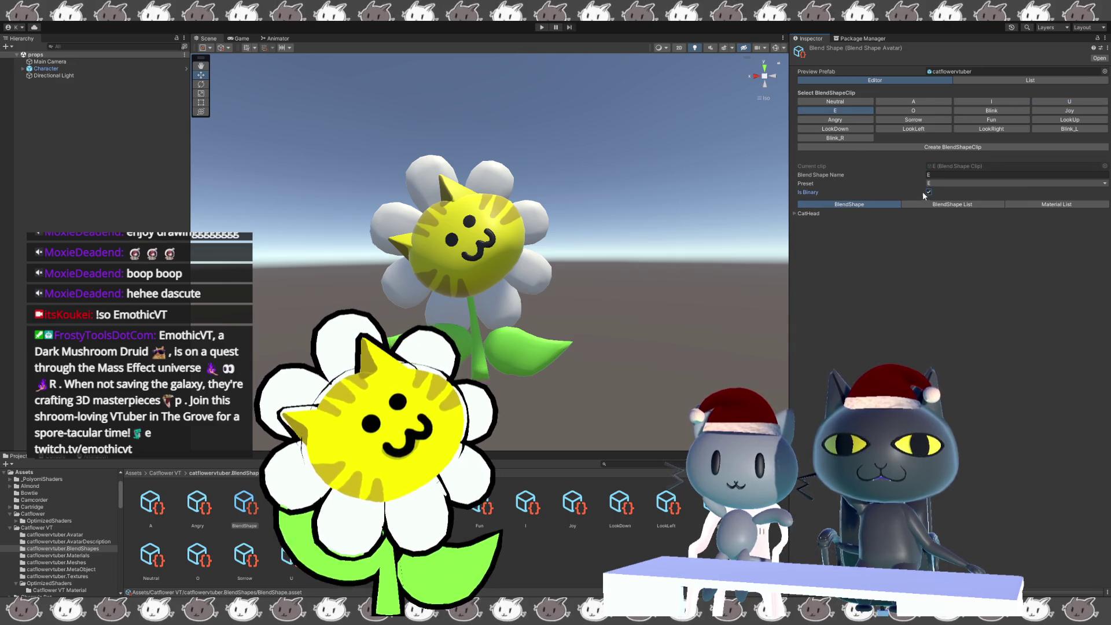
click(793, 212)
click(928, 327)
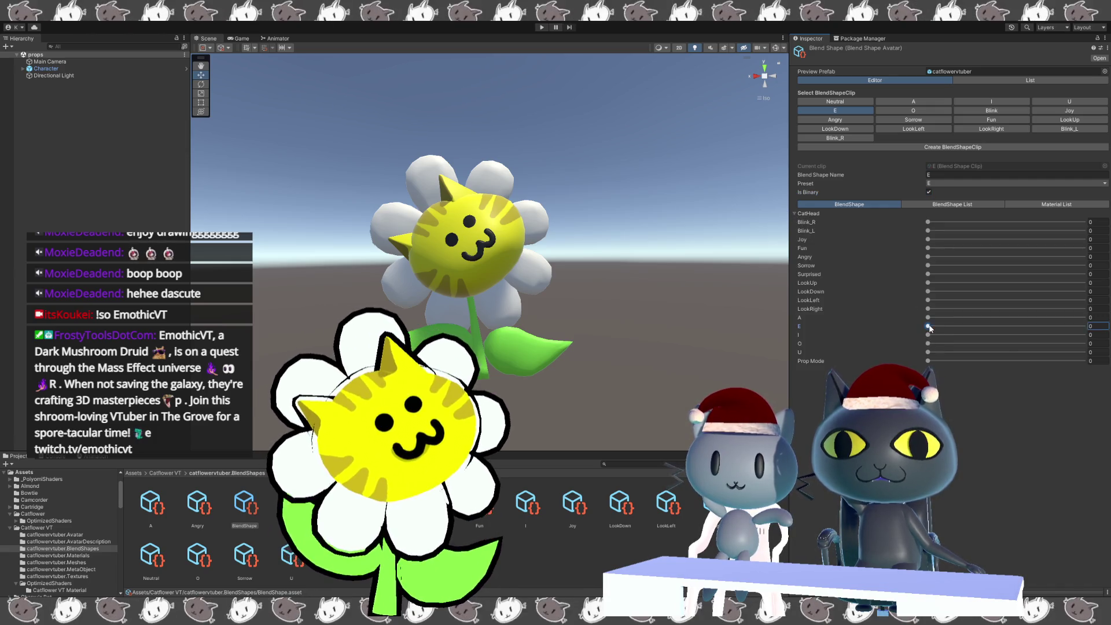
click(927, 112)
click(796, 212)
click(929, 192)
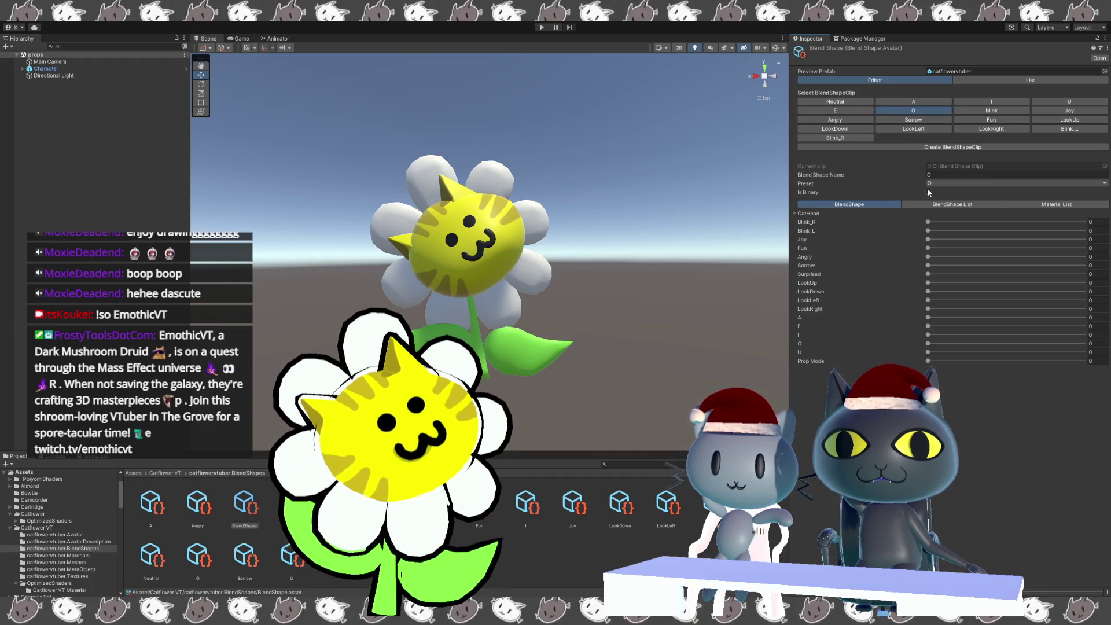
click(928, 335)
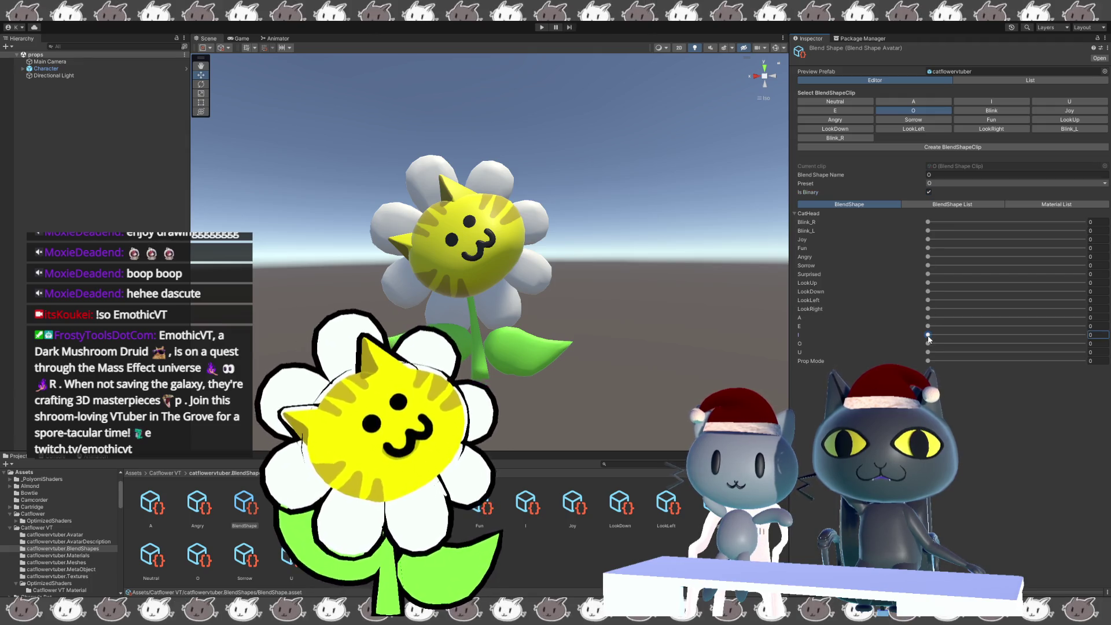
drag(936, 345, 1005, 343)
- Make the Blink and Joy clips binary and raise the Joy shape to 100
click(966, 112)
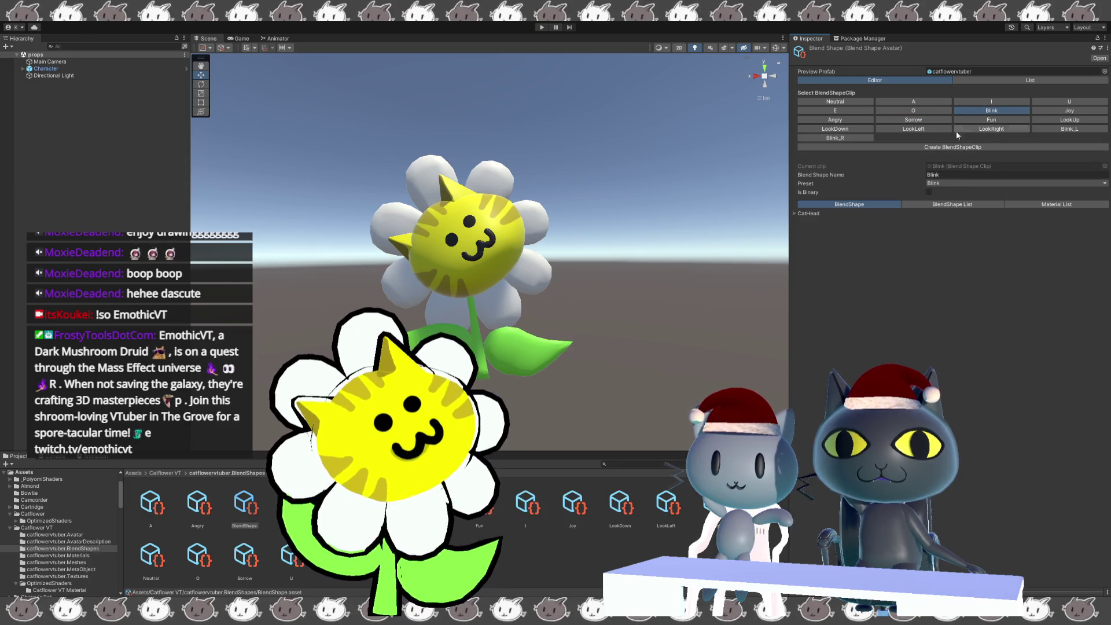
click(928, 192)
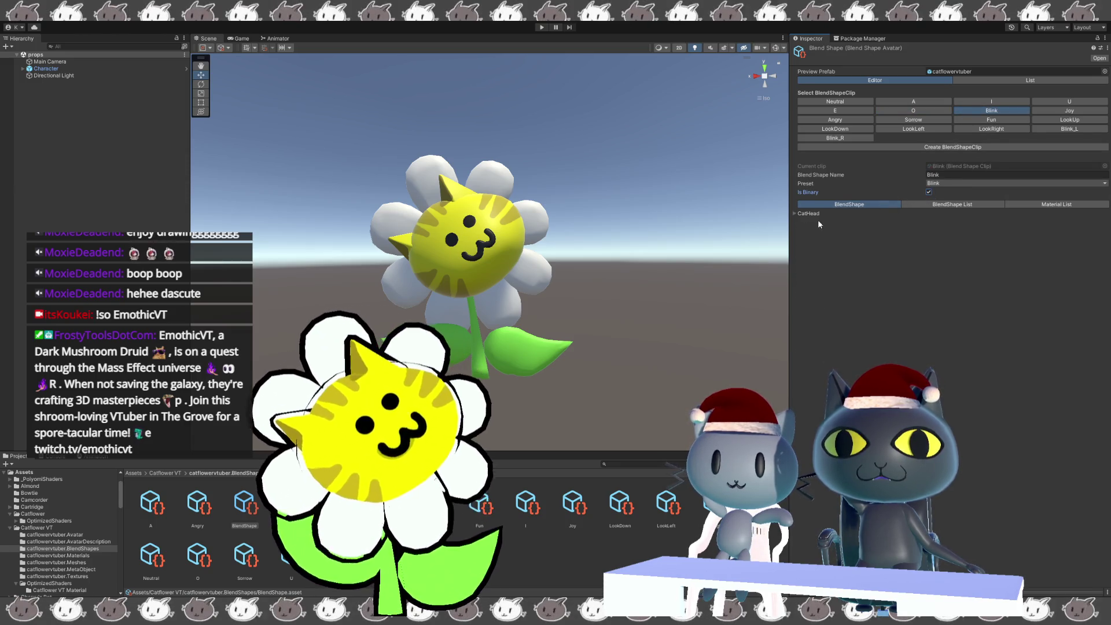
click(798, 213)
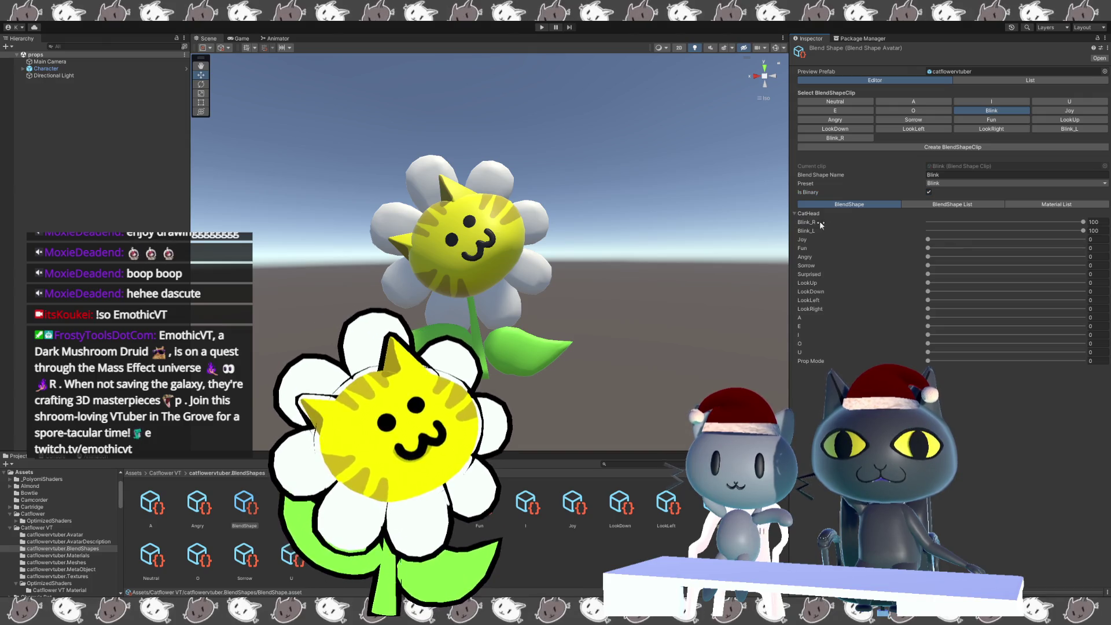
click(1068, 112)
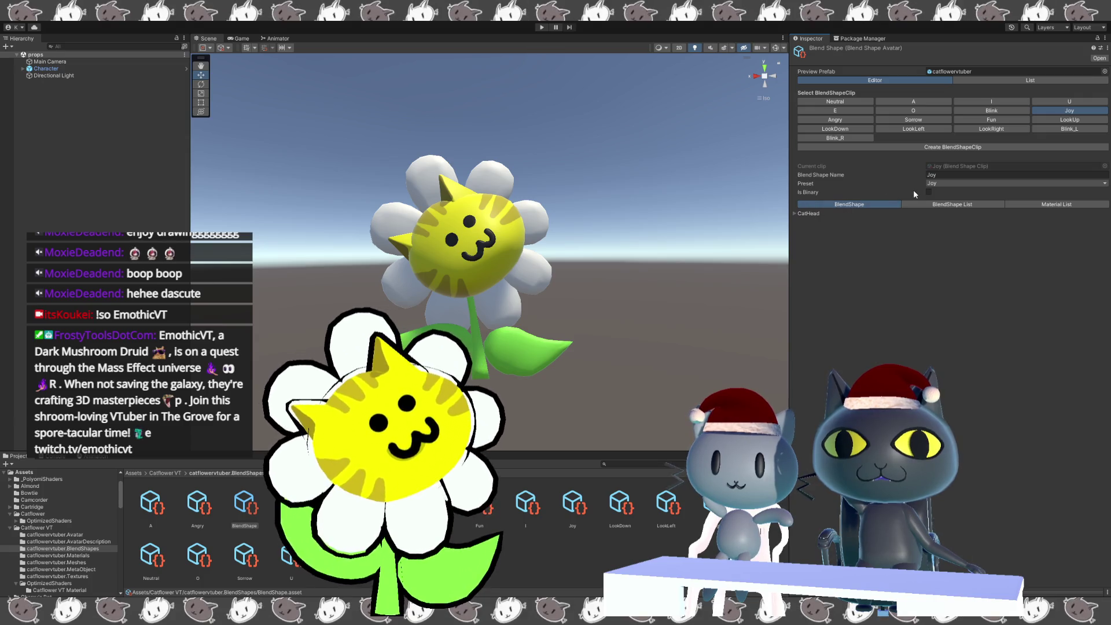
click(929, 192)
click(797, 215)
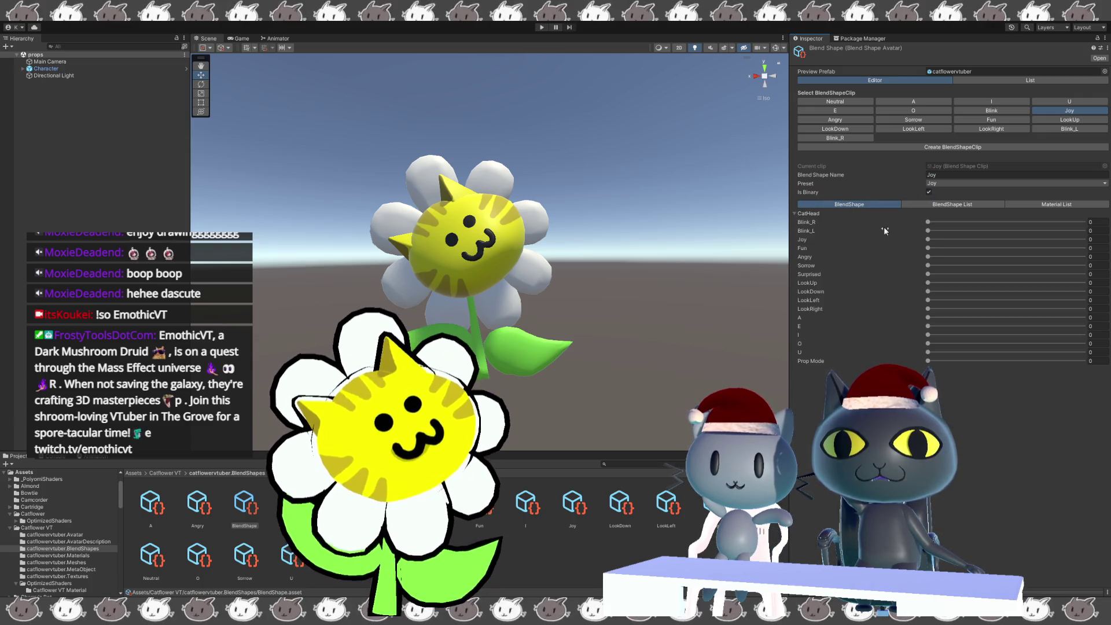
drag(928, 239, 1083, 238)
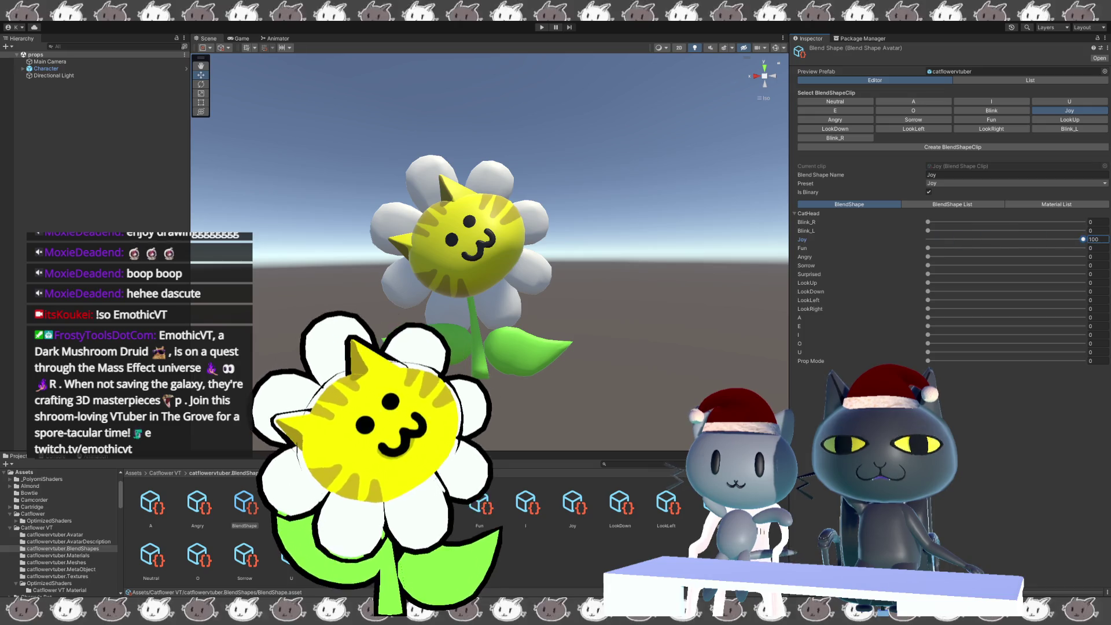
- Make Angry and Fun binary, and set the Sorrow and Fun shape weights to 100
click(835, 119)
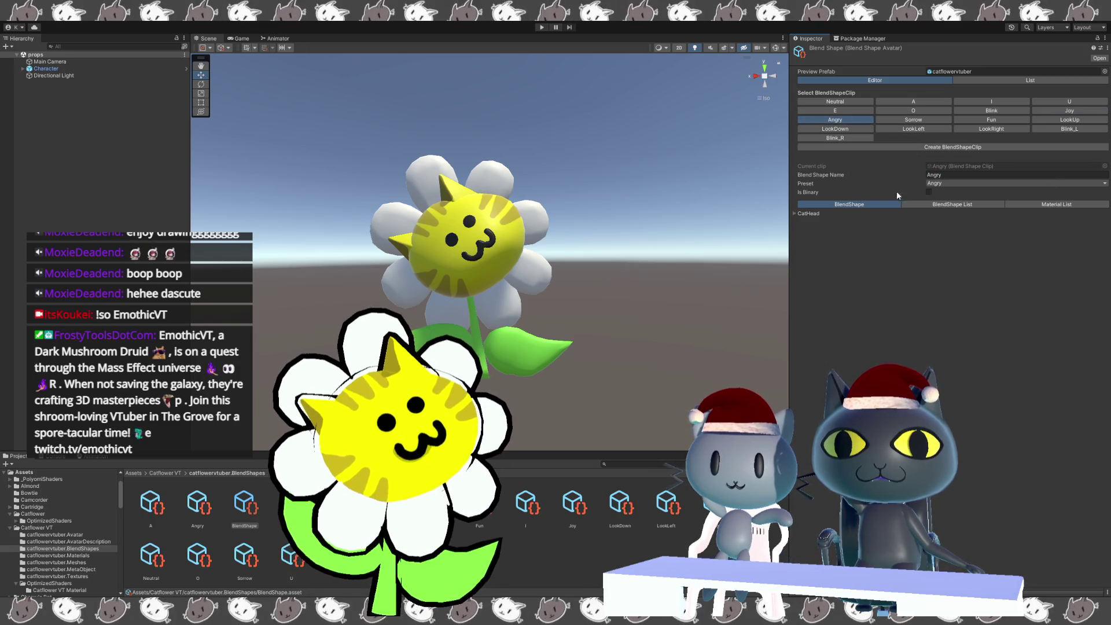
click(928, 192)
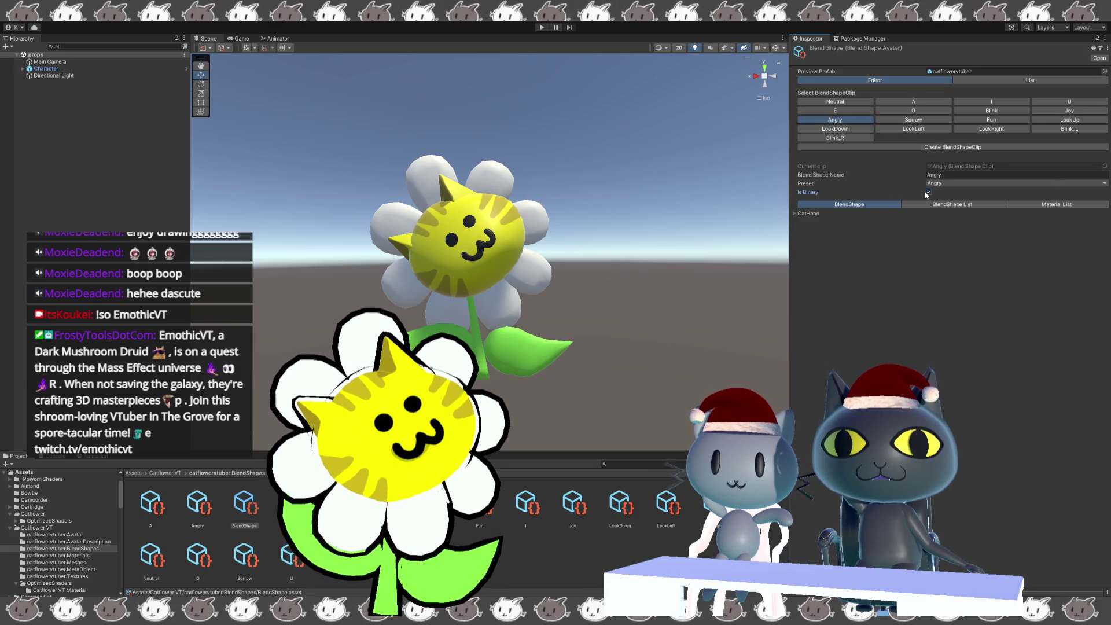
click(802, 216)
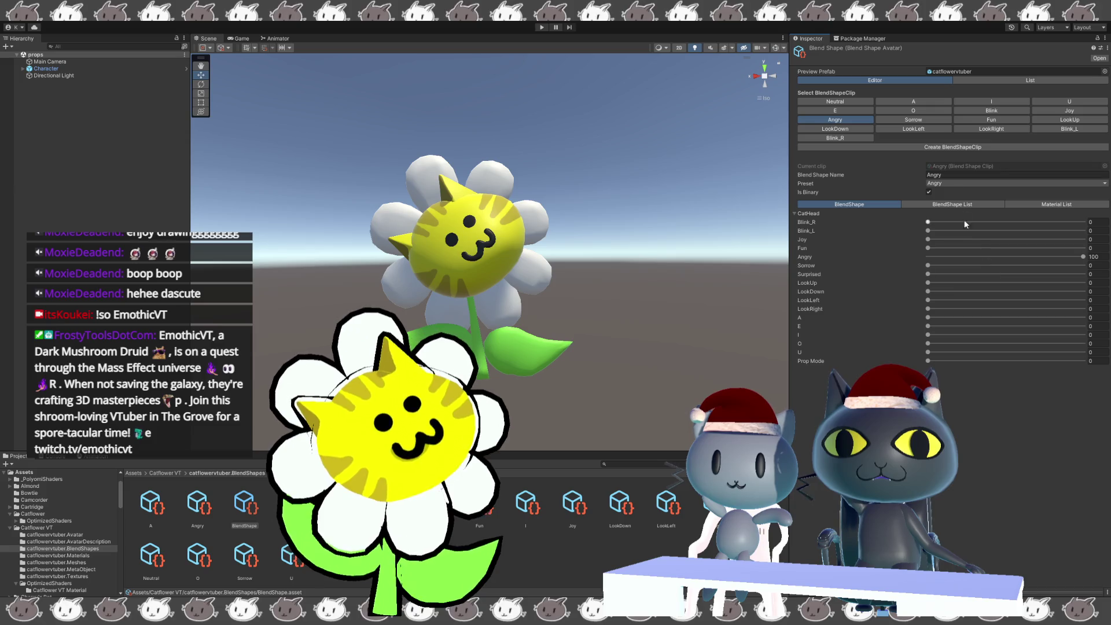
click(908, 120)
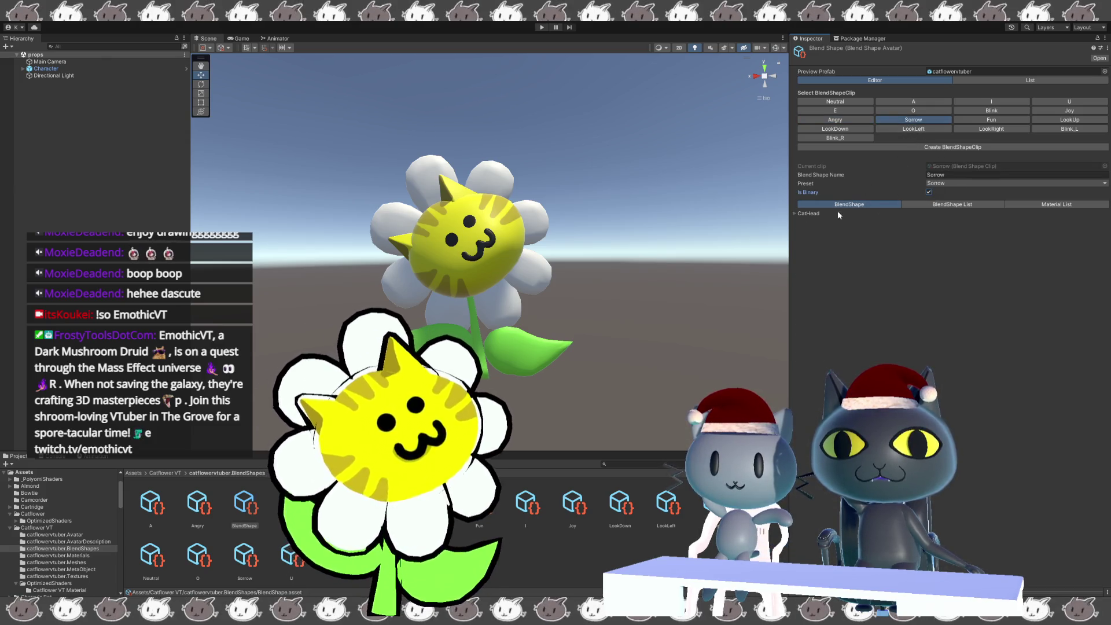
click(796, 213)
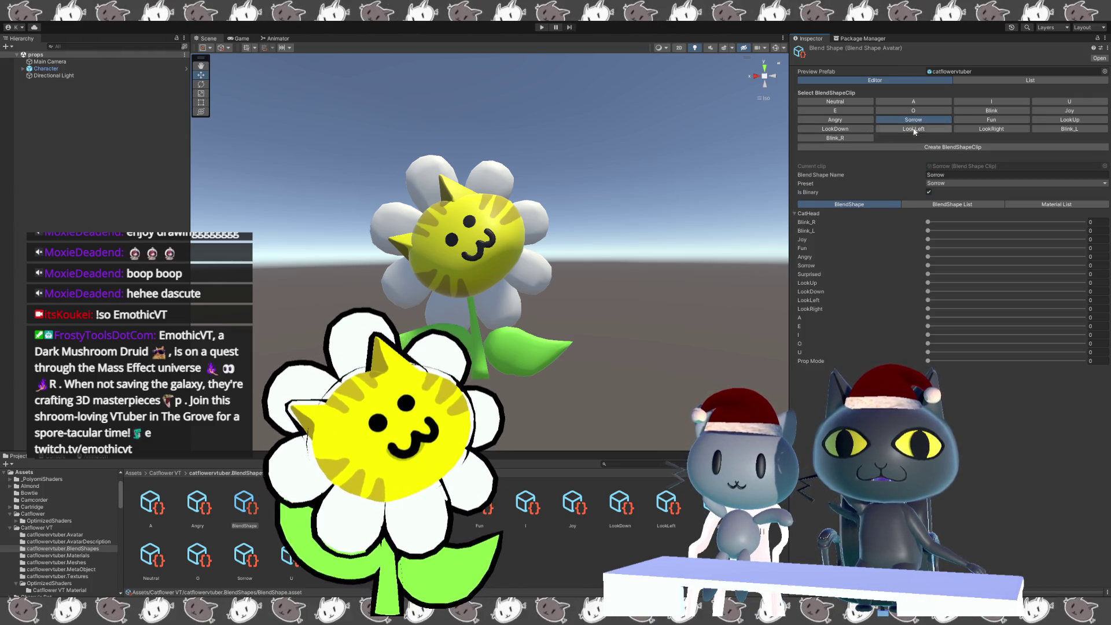
drag(927, 265, 1051, 266)
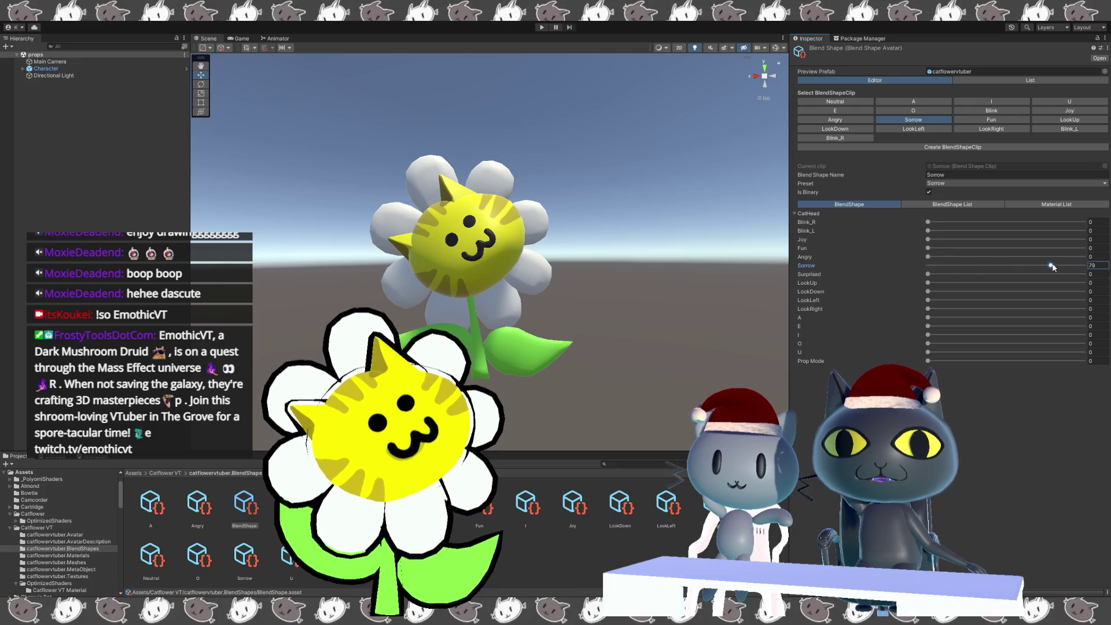
click(991, 120)
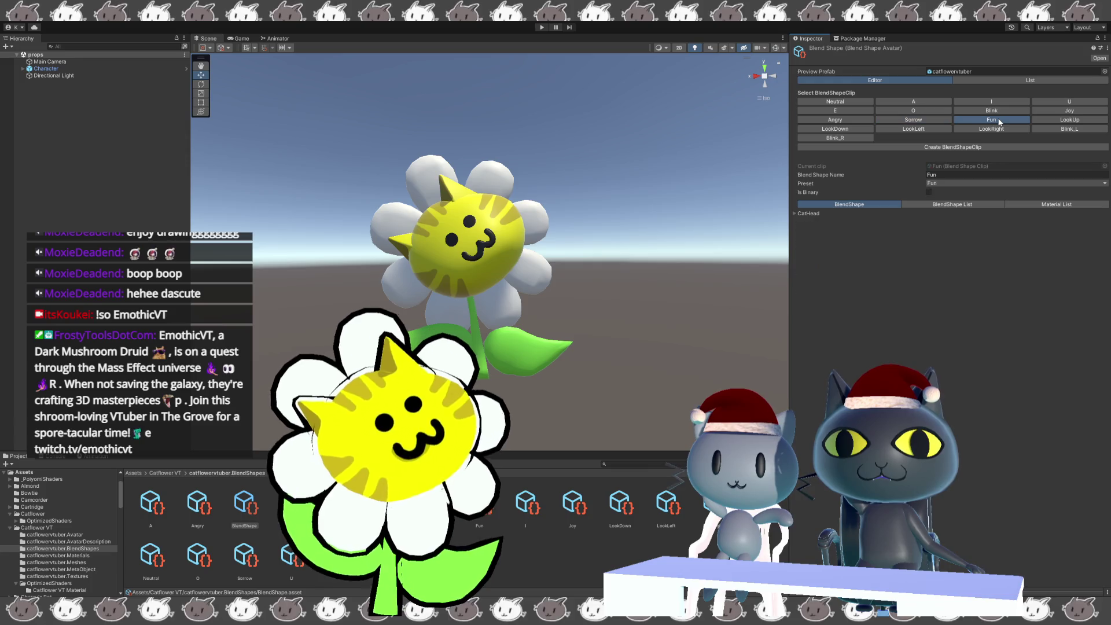
click(806, 213)
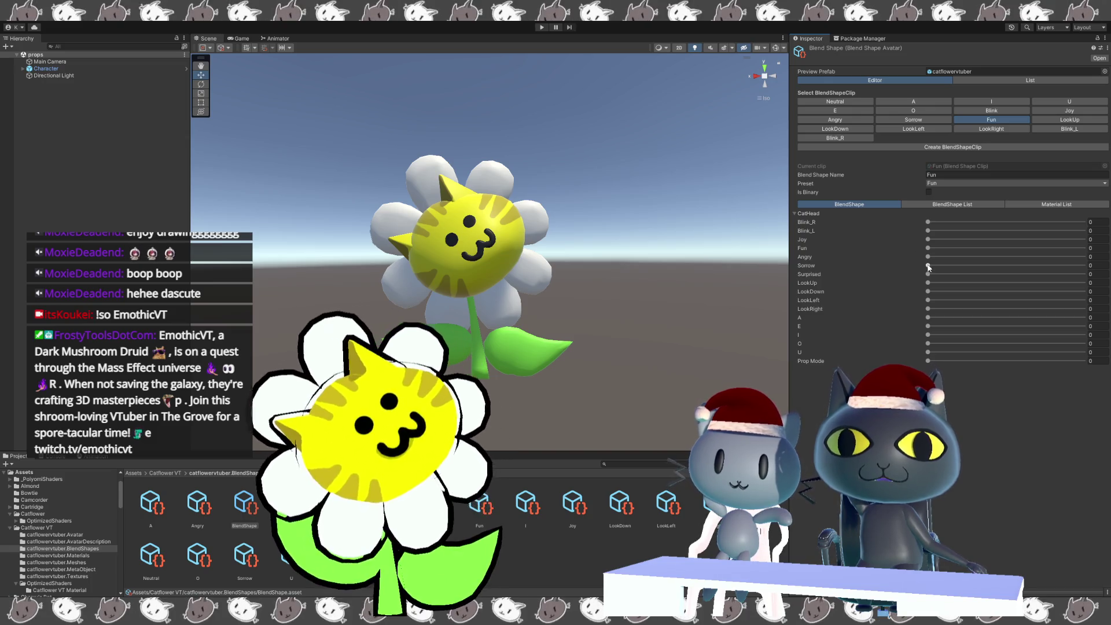
drag(946, 248, 1083, 248)
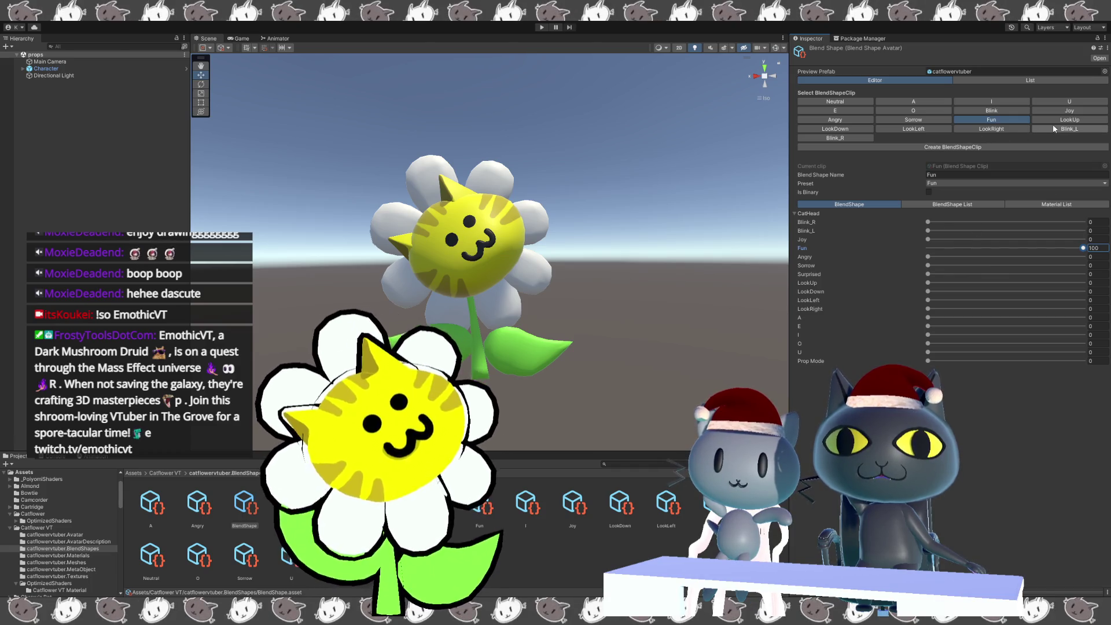
click(929, 192)
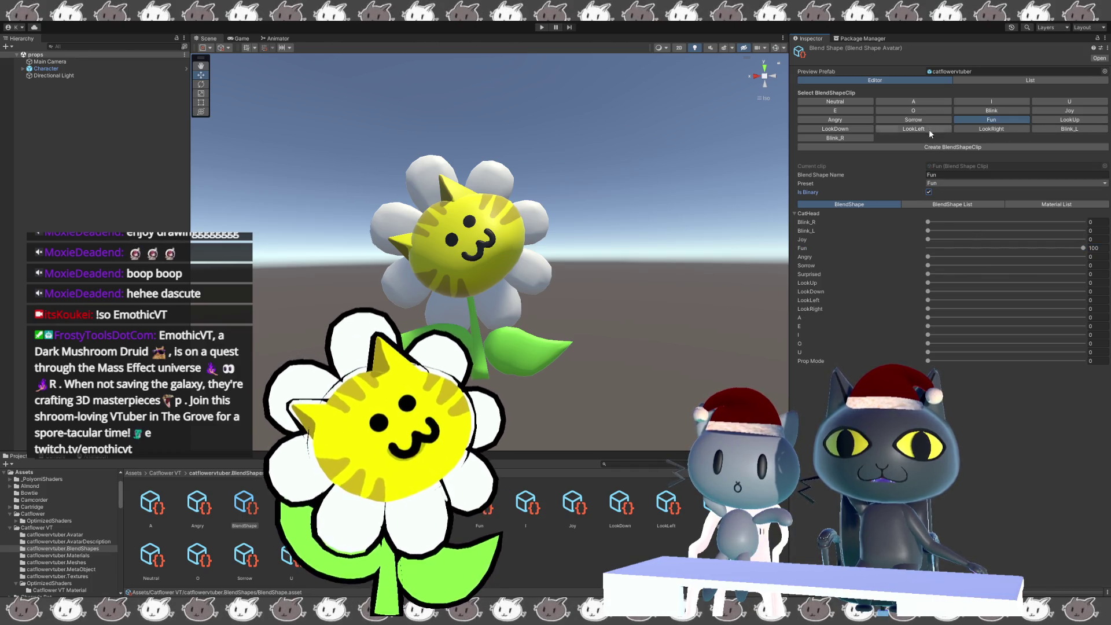
click(850, 120)
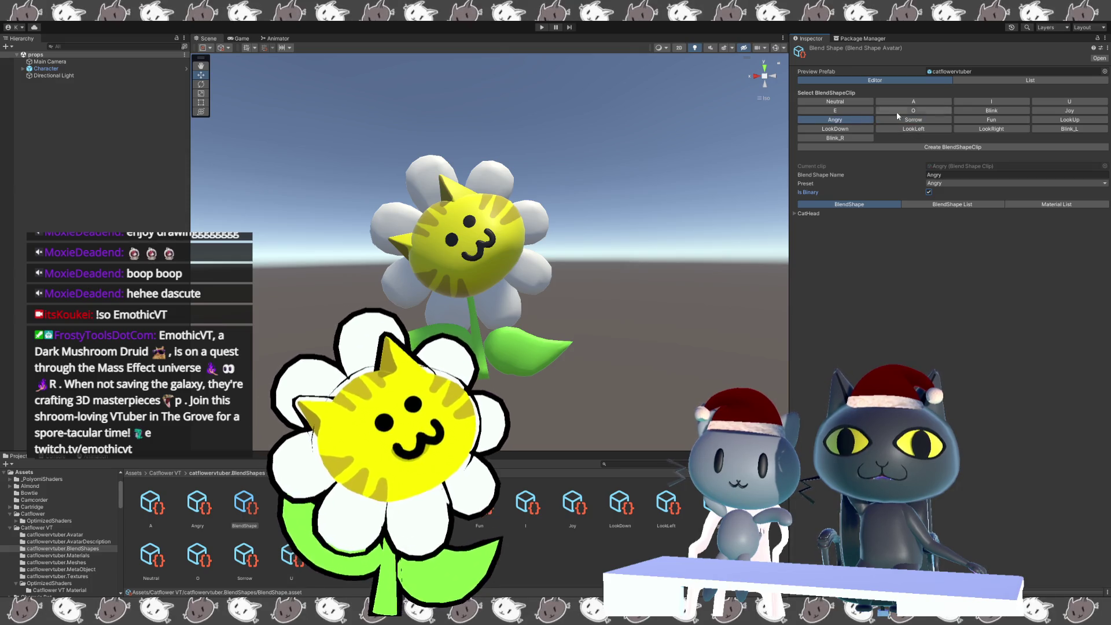
- Review the Blink, U, I, LookUp and LookDown clips, then make LookLeft binary
click(998, 110)
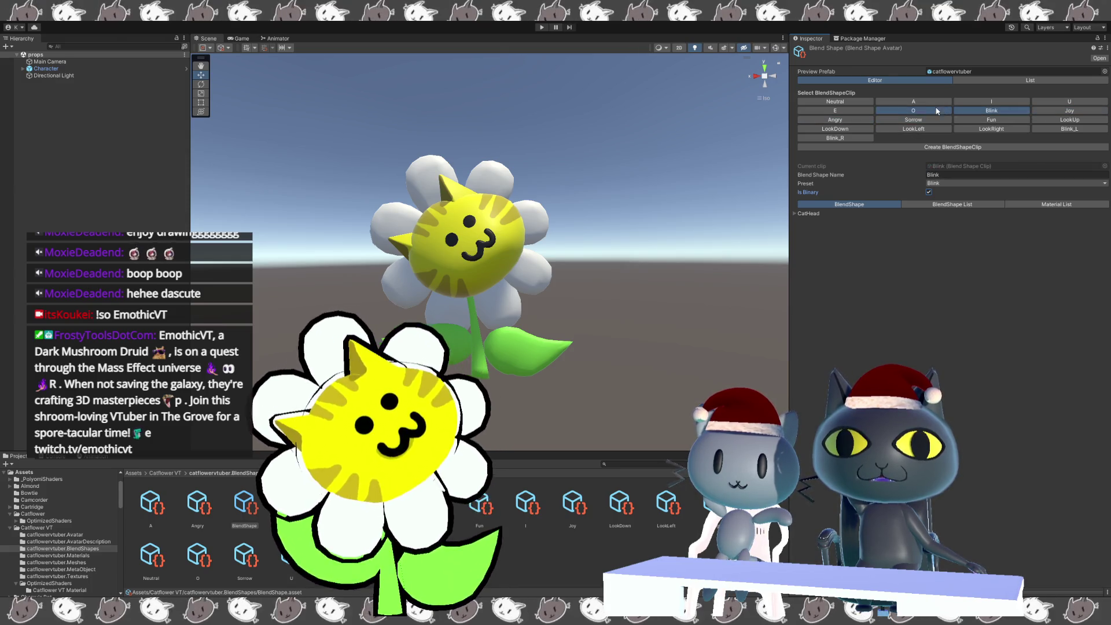
click(1044, 99)
click(1009, 103)
click(991, 120)
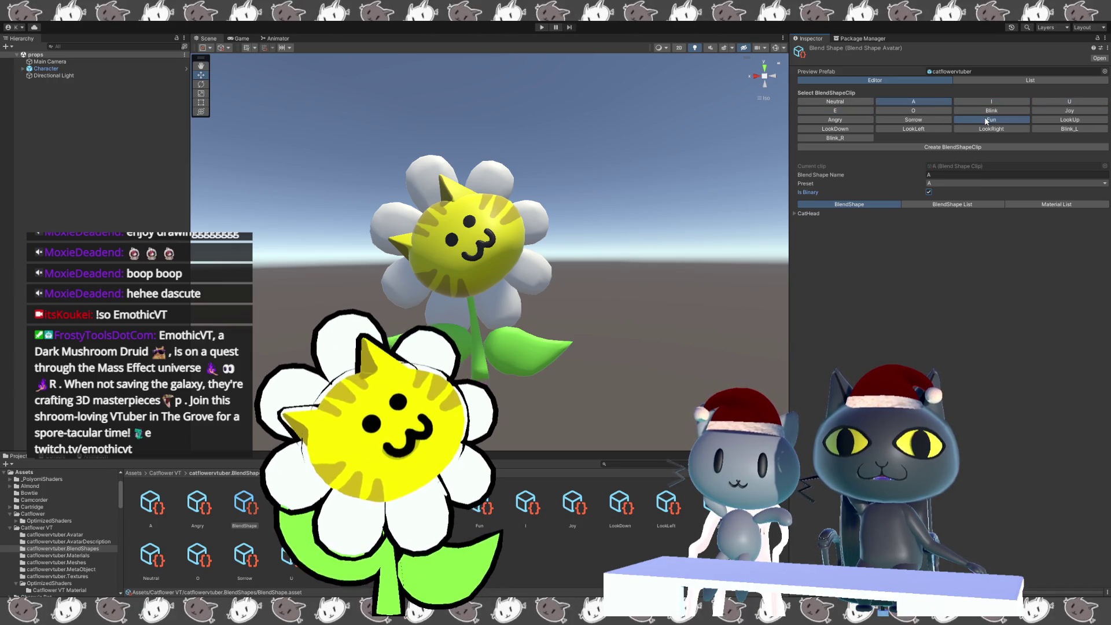
click(1046, 118)
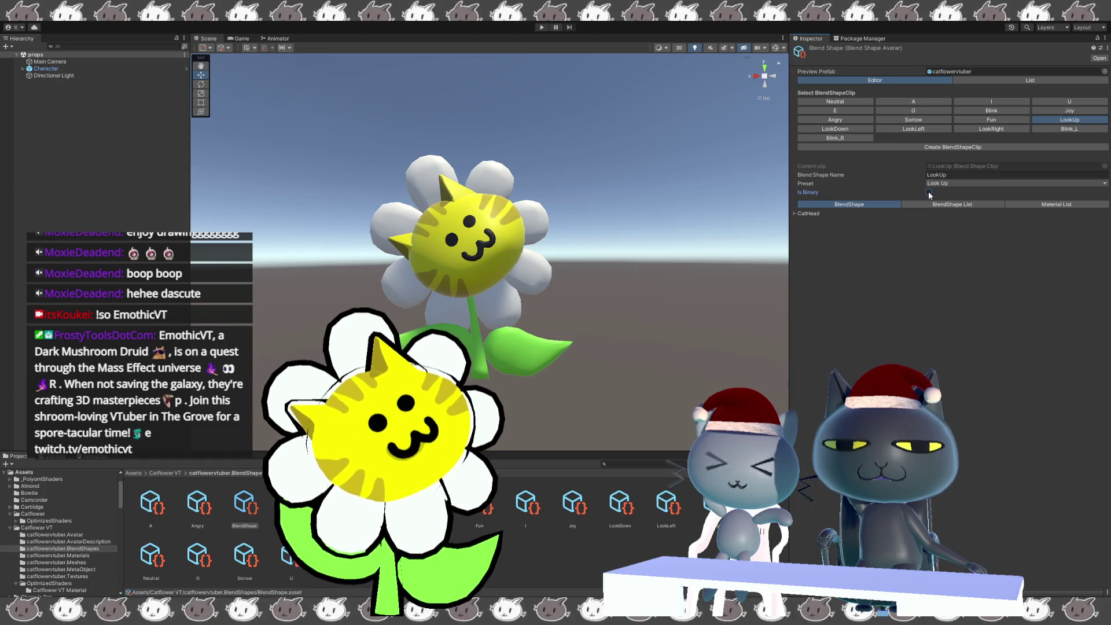
click(847, 129)
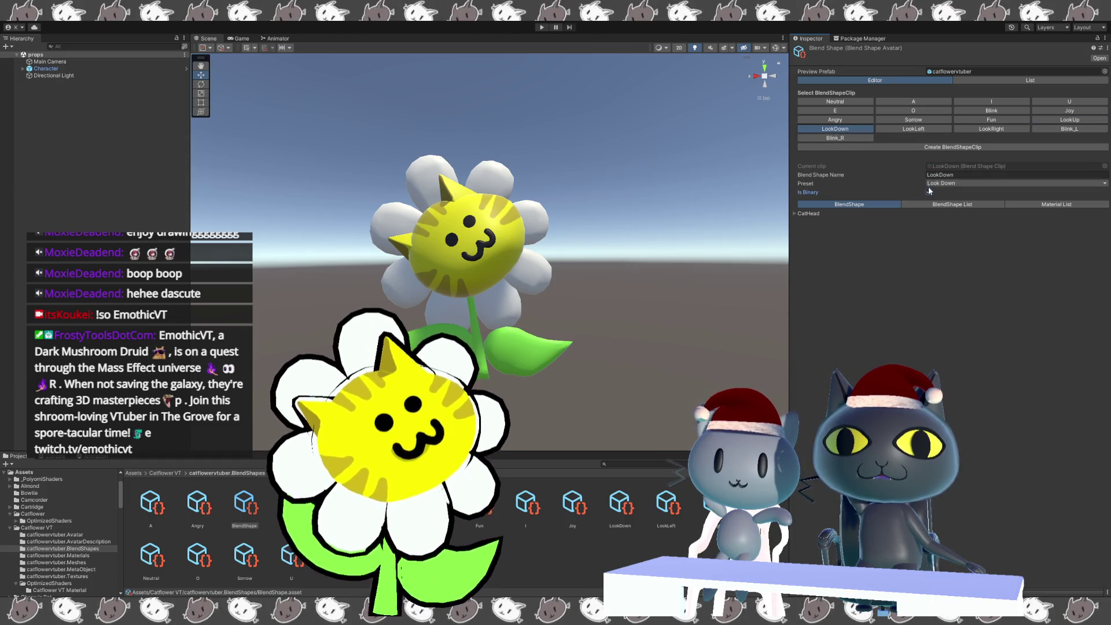
click(929, 128)
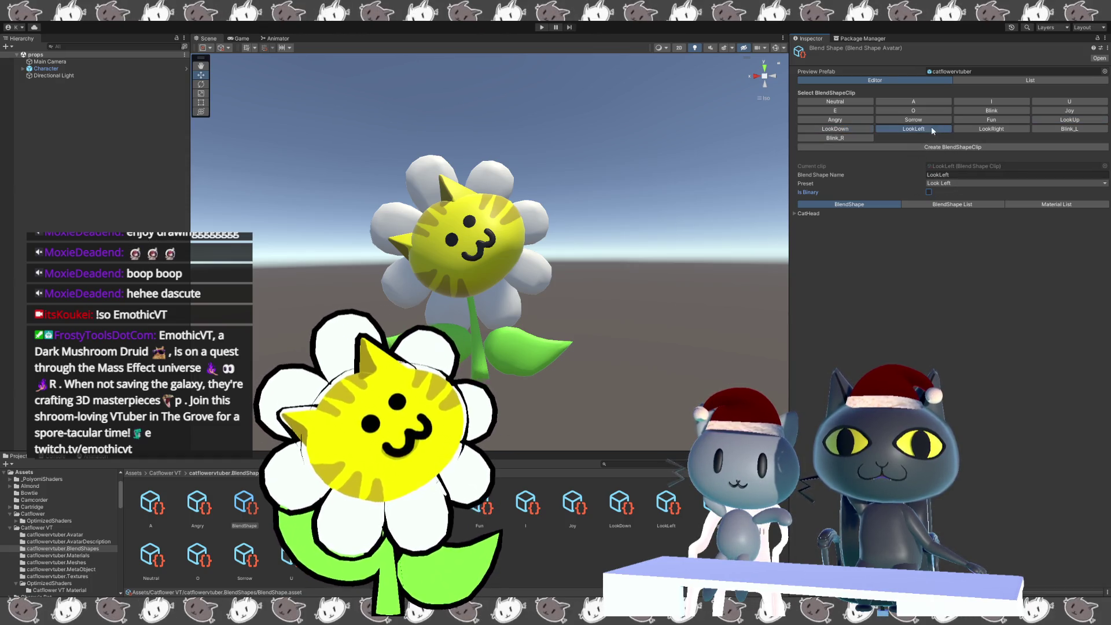
click(928, 191)
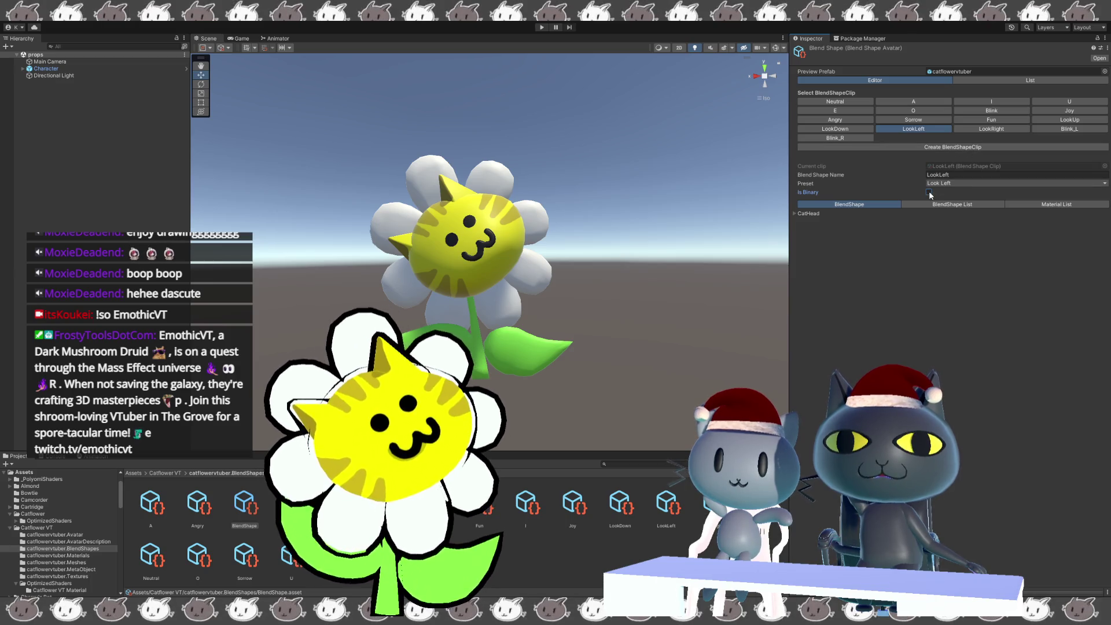
- Review the LookRight, Blink_L and Blink_R clips, then reopen Fun's CatHead weights
click(983, 132)
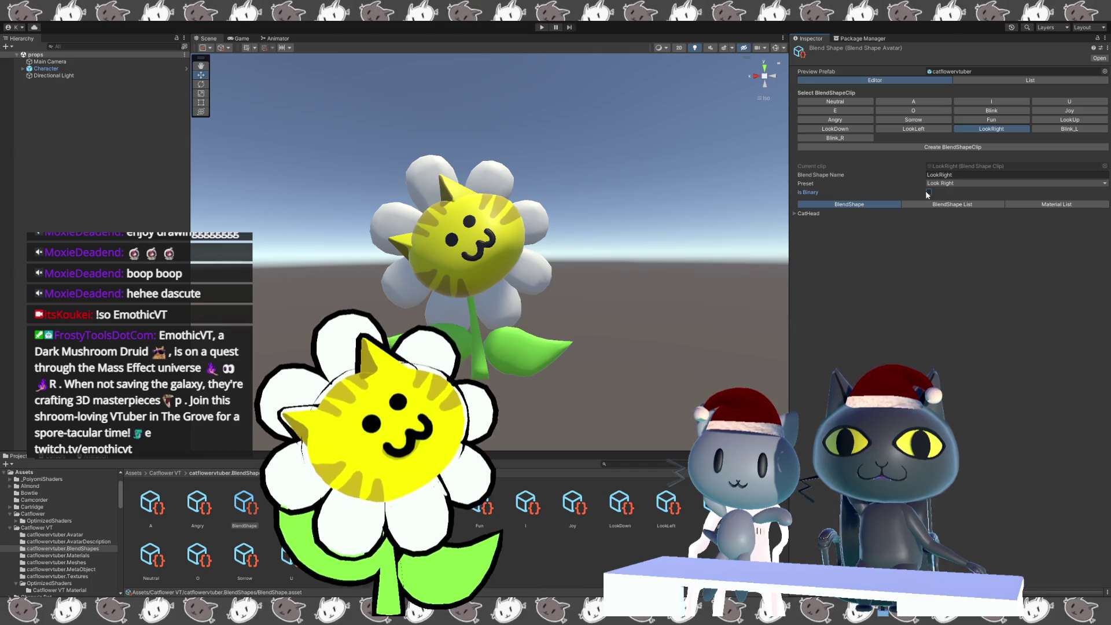
click(1069, 128)
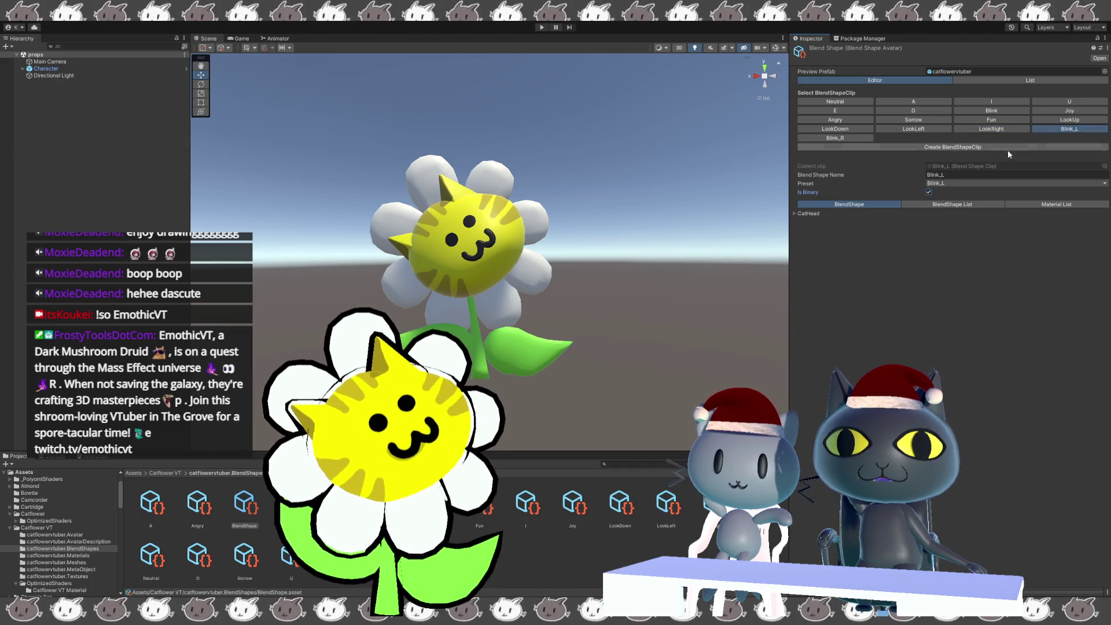
click(834, 138)
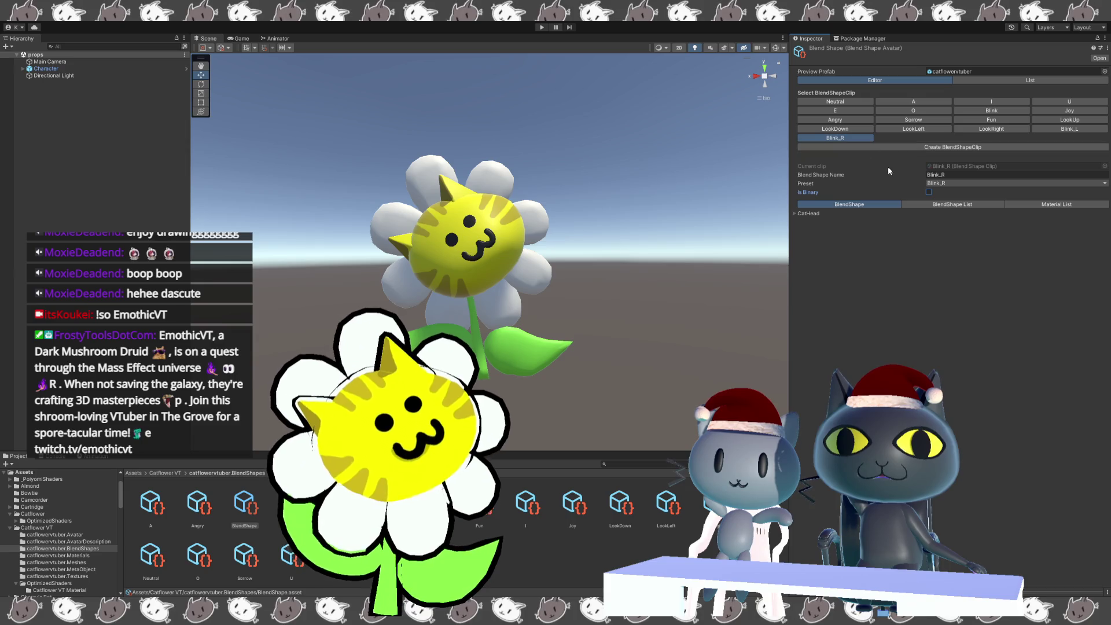
click(974, 120)
click(795, 213)
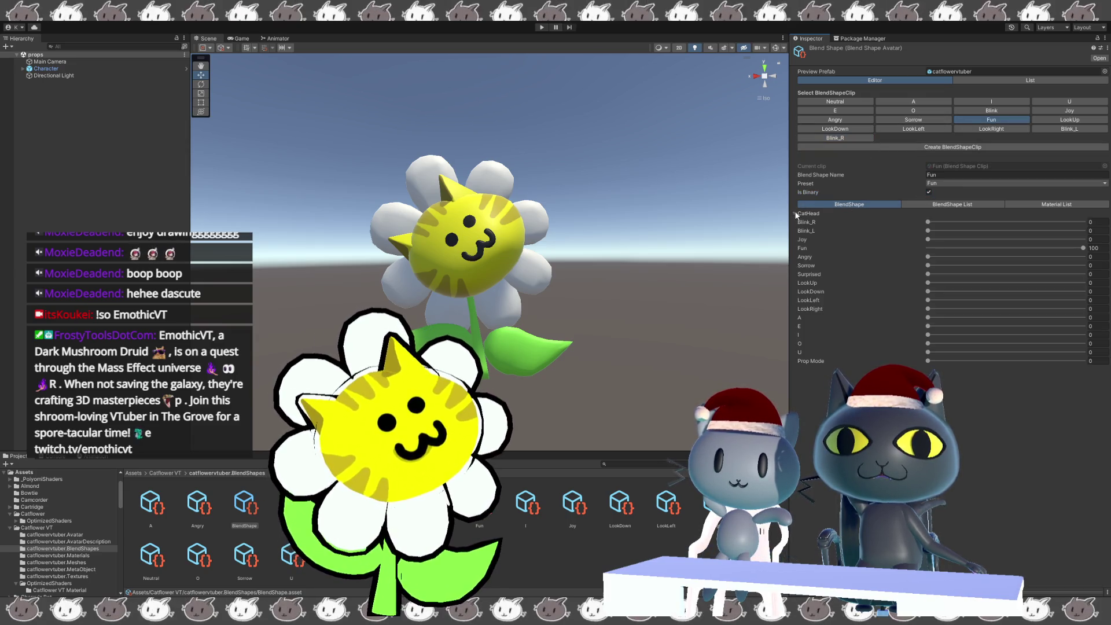
- Set the LookUp and LookDown clips' matching CatHead shapes to 100
click(1069, 120)
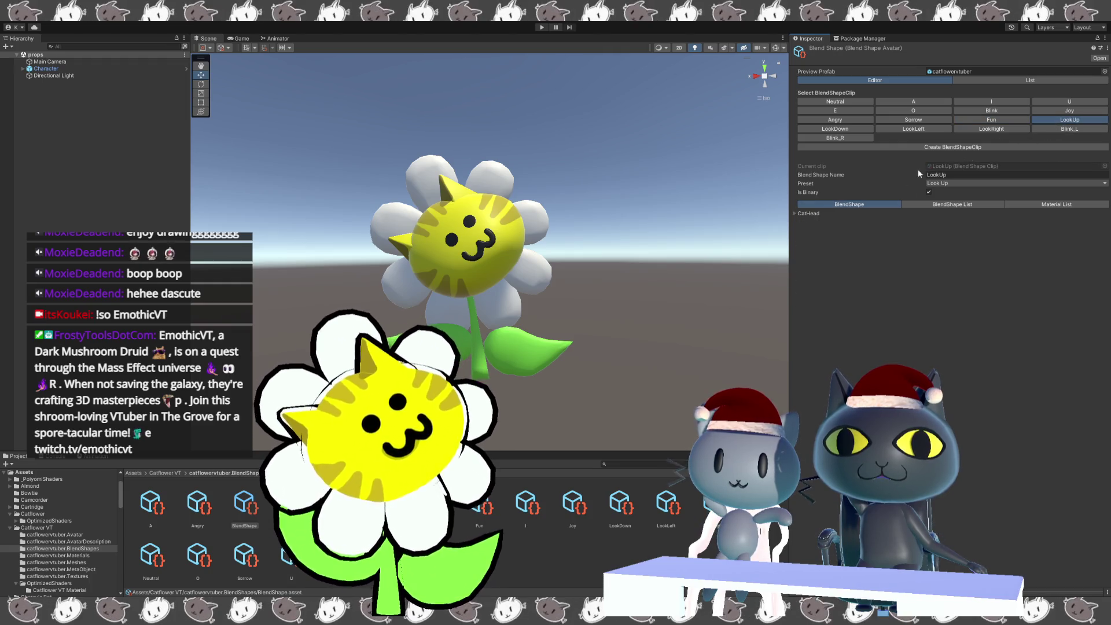
click(795, 213)
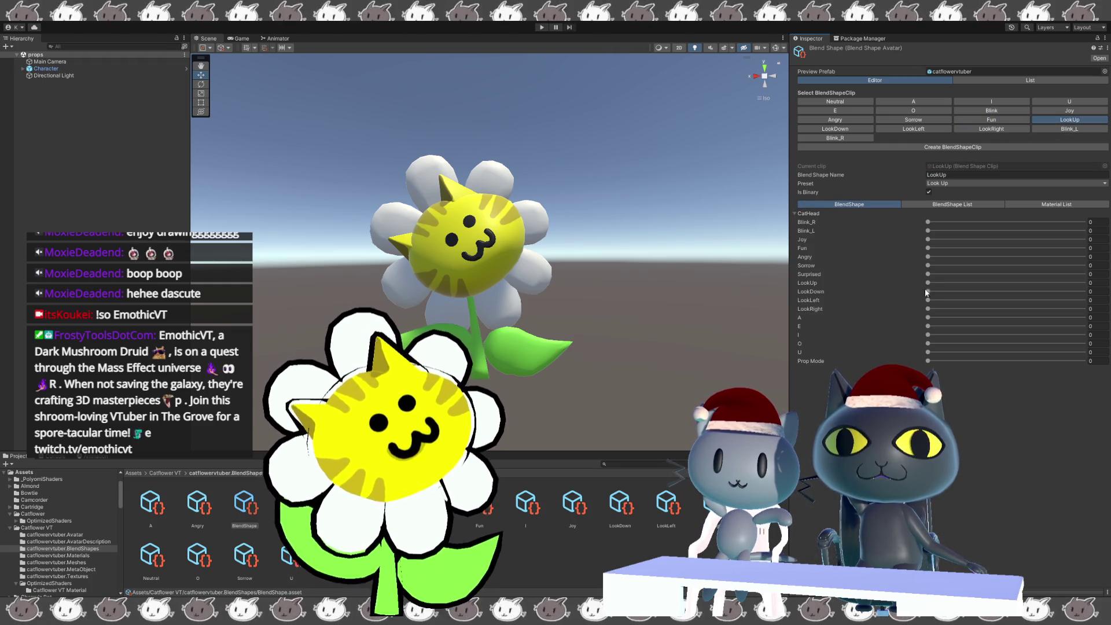
drag(934, 282, 1088, 280)
click(835, 128)
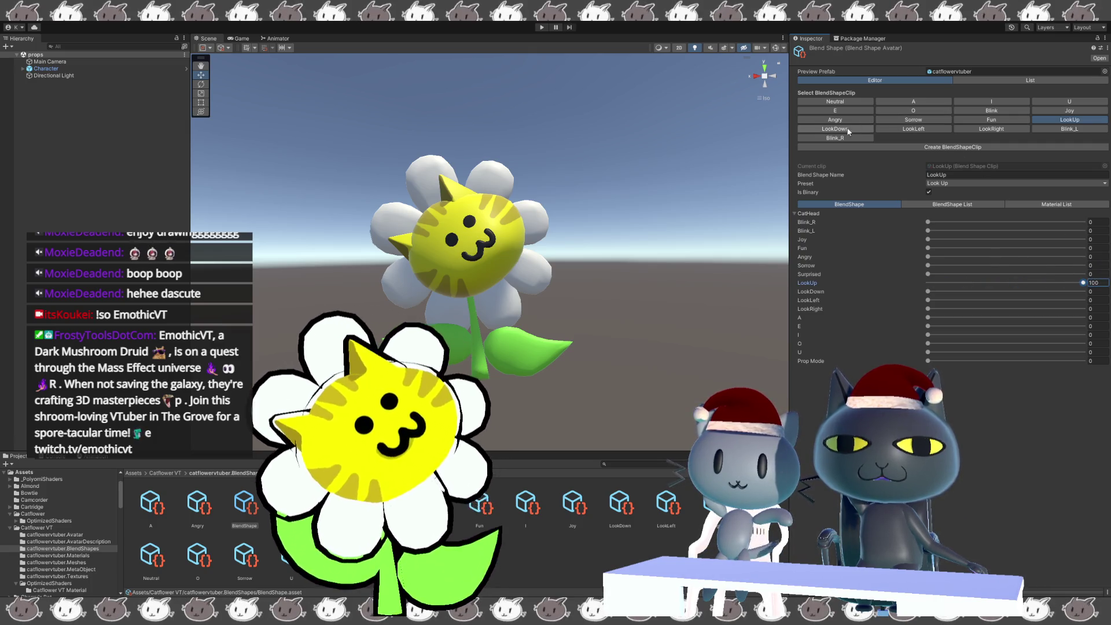
click(792, 213)
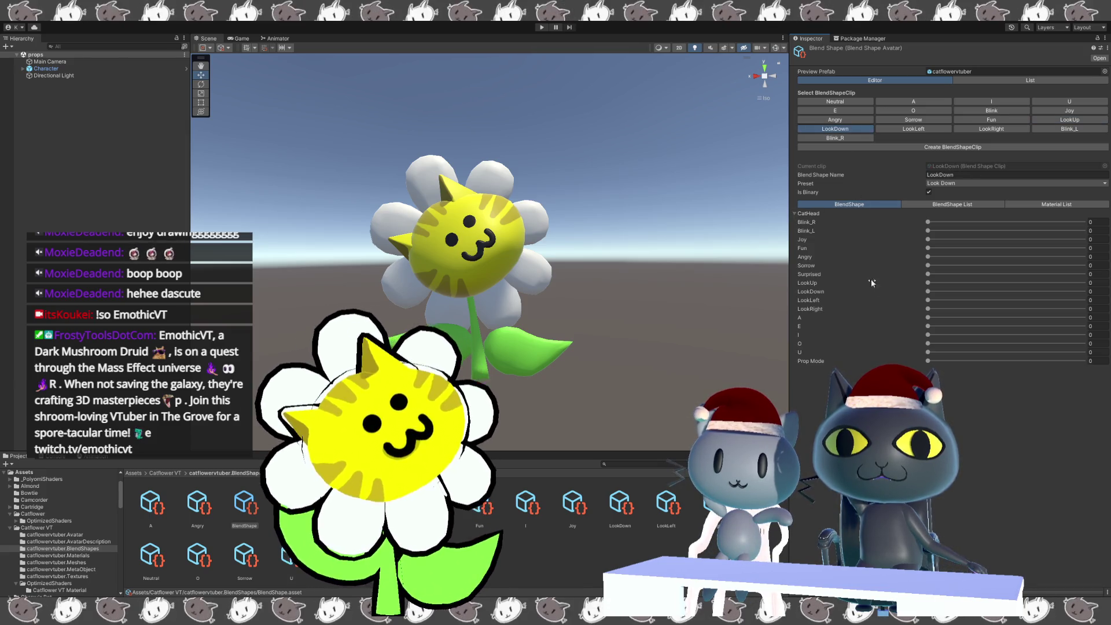
drag(927, 291, 1090, 290)
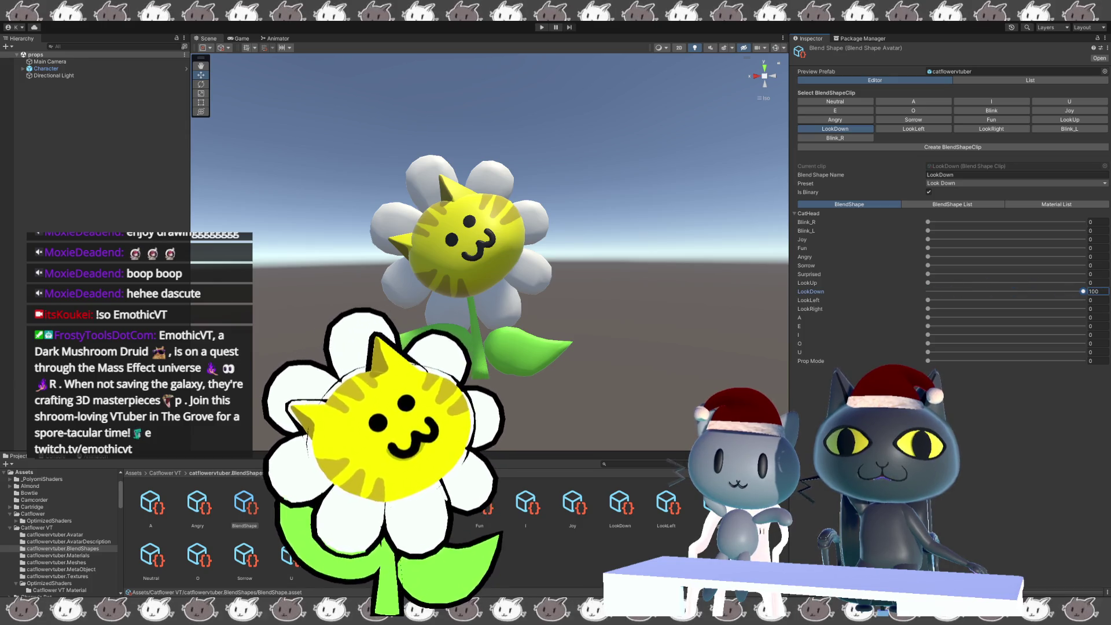
- Set the LookLeft and LookRight clips' matching CatHead shapes to 100
click(928, 129)
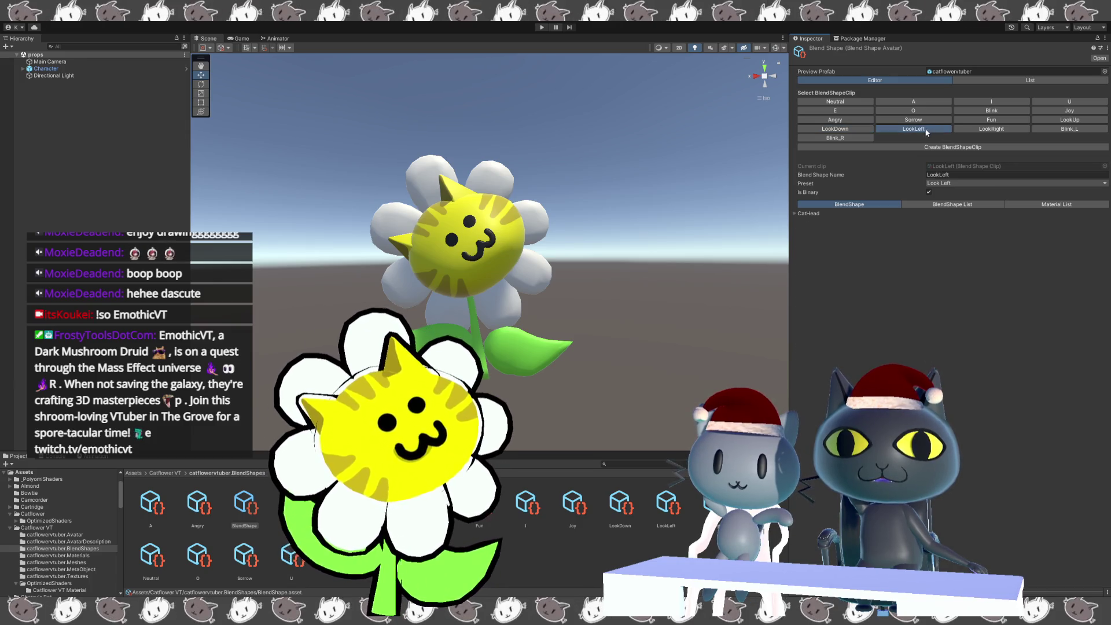
click(802, 213)
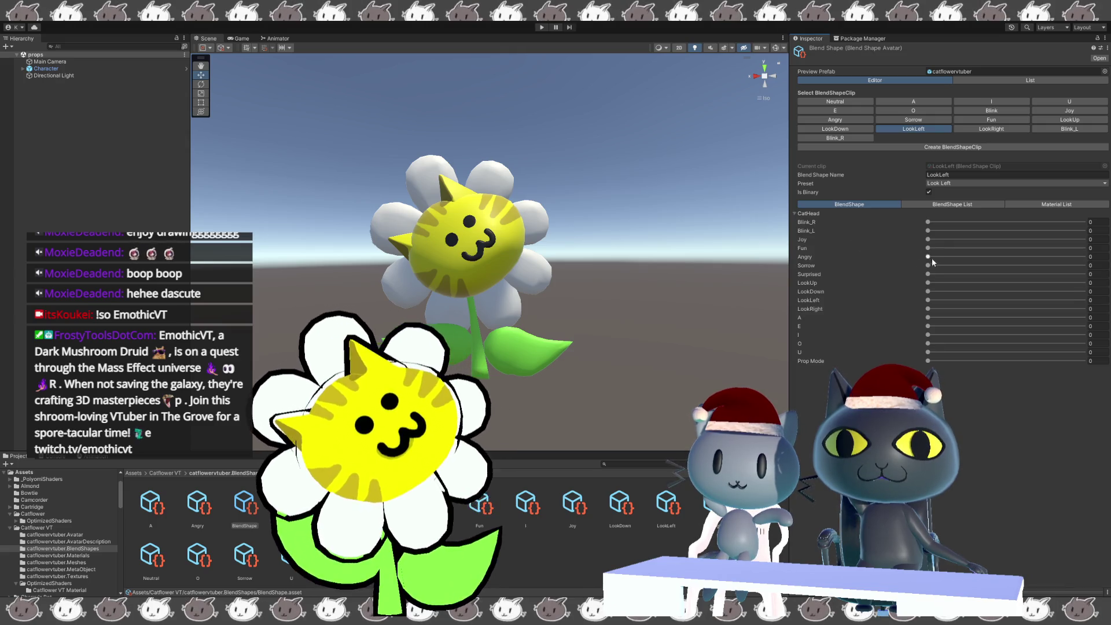
drag(928, 300, 1109, 306)
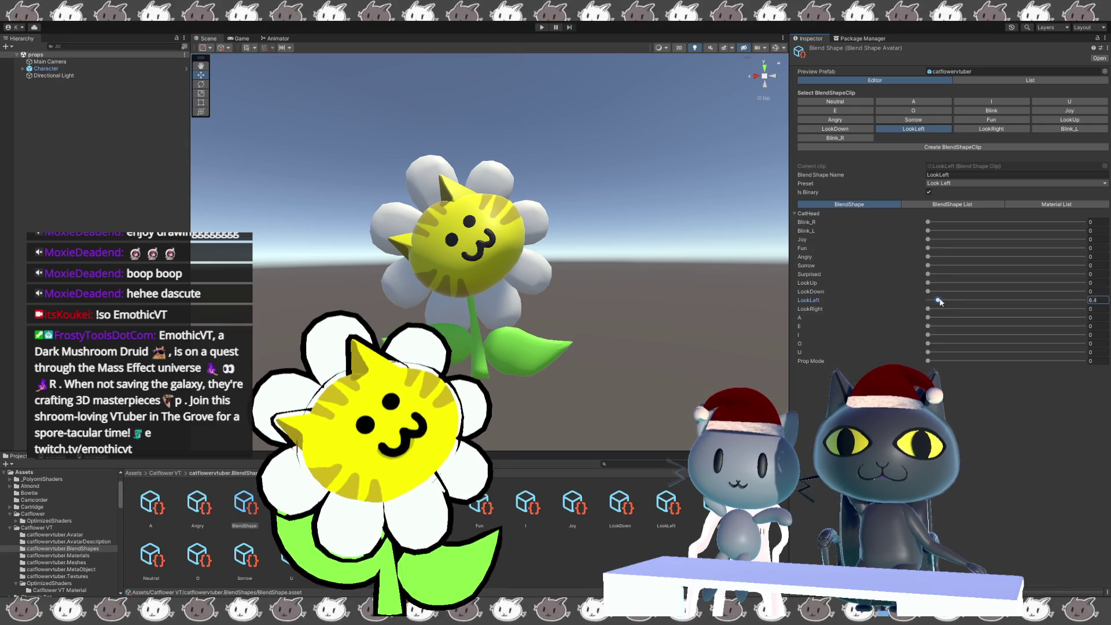
click(973, 126)
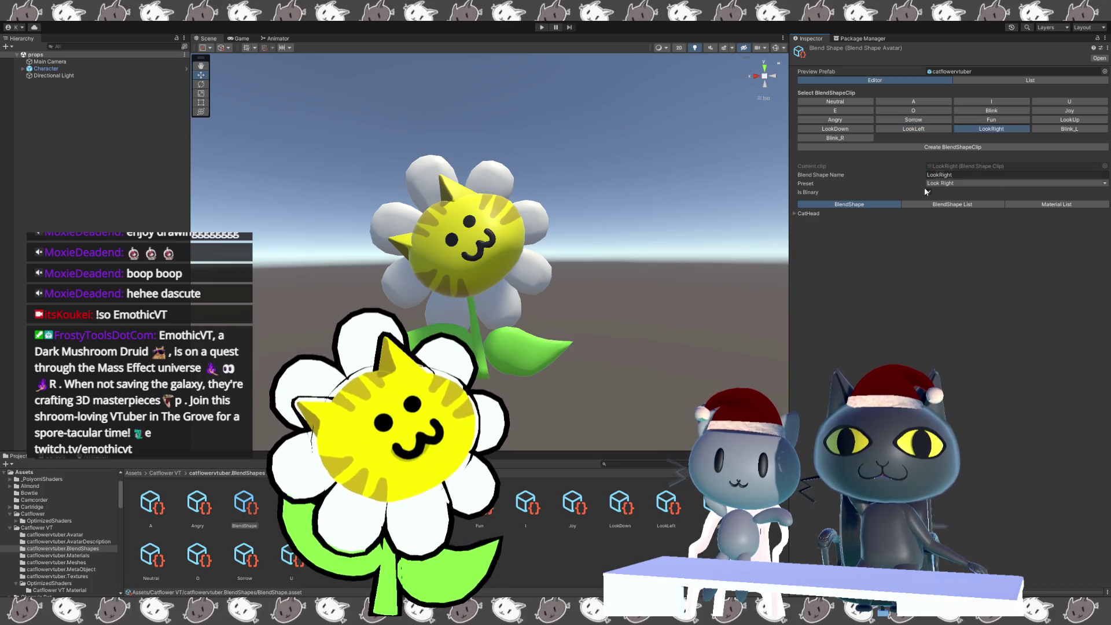
click(796, 213)
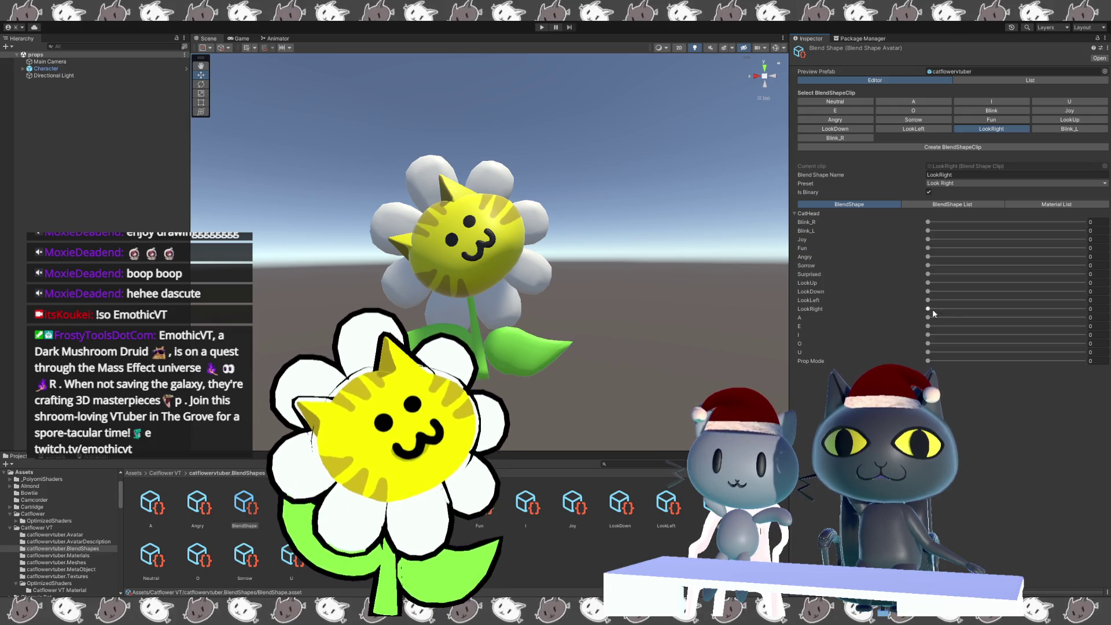
drag(932, 311, 1087, 309)
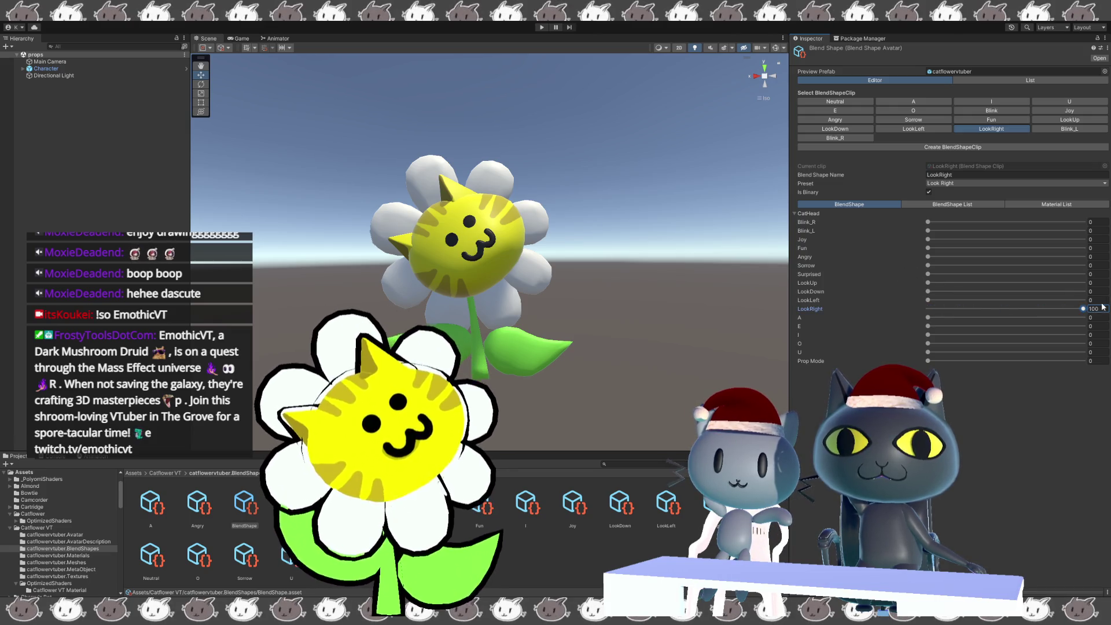
- Confirm Blink_L and Blink_R each drive their CatHead shape at 100
click(1053, 129)
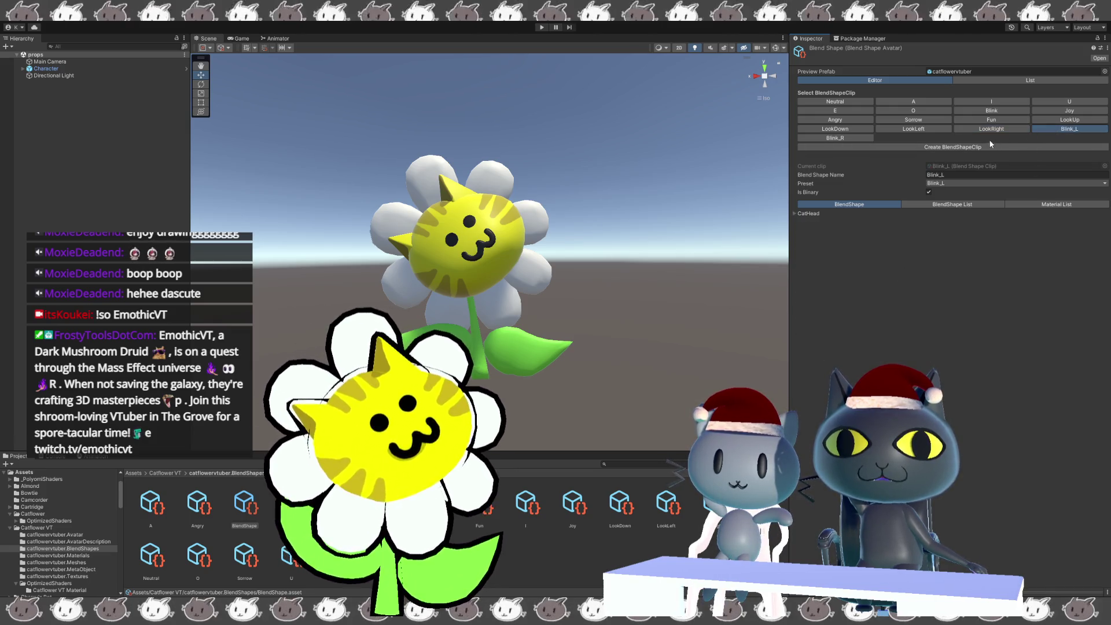
click(794, 214)
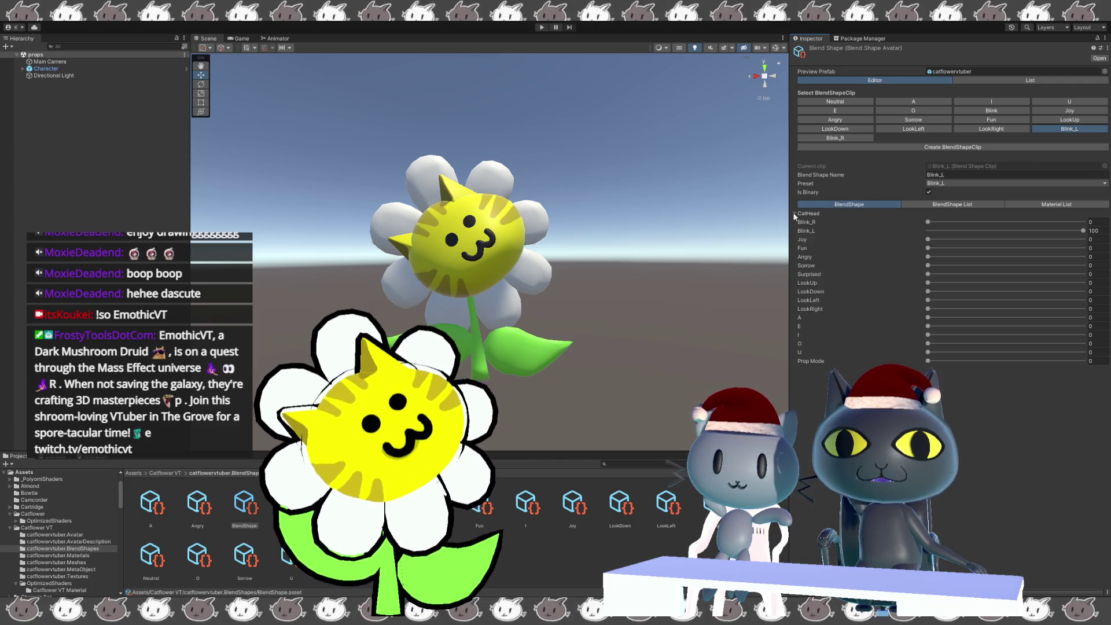
click(795, 213)
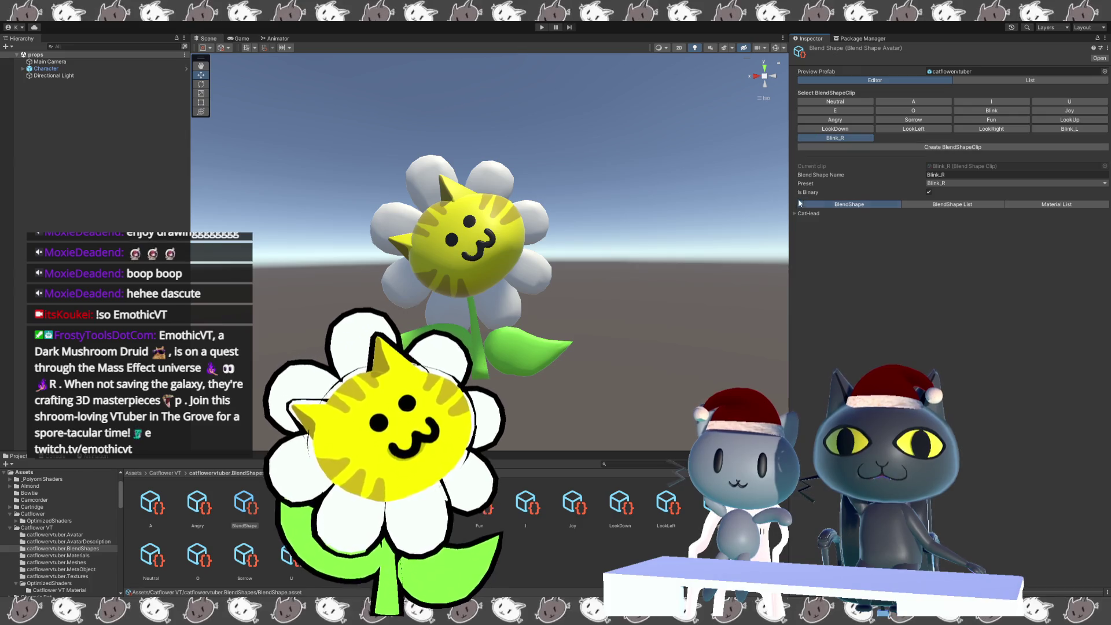
click(794, 213)
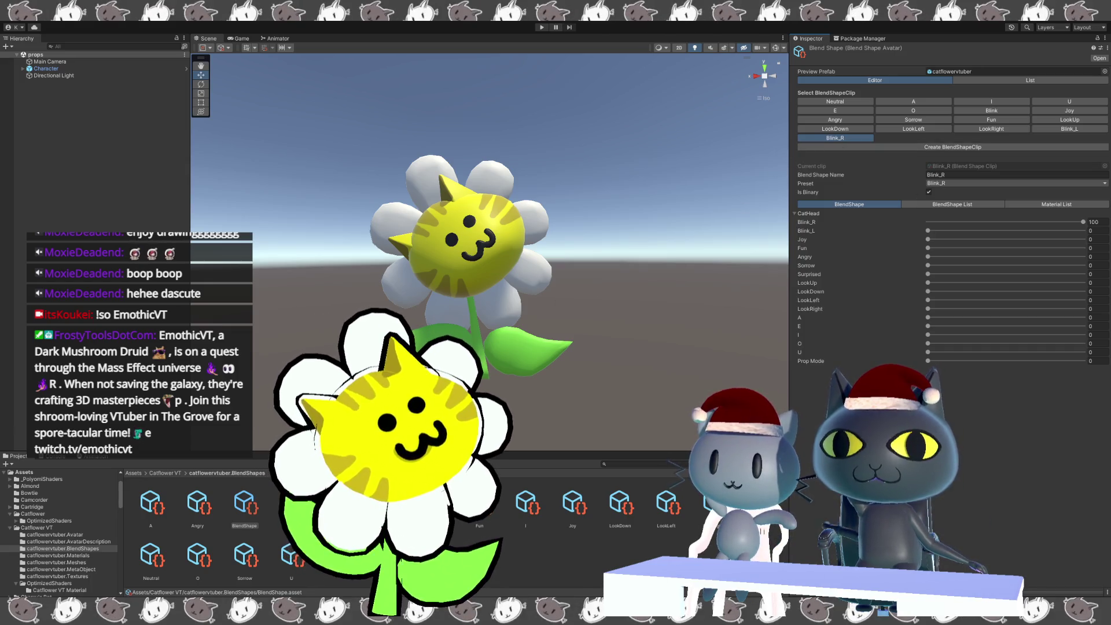
click(166, 472)
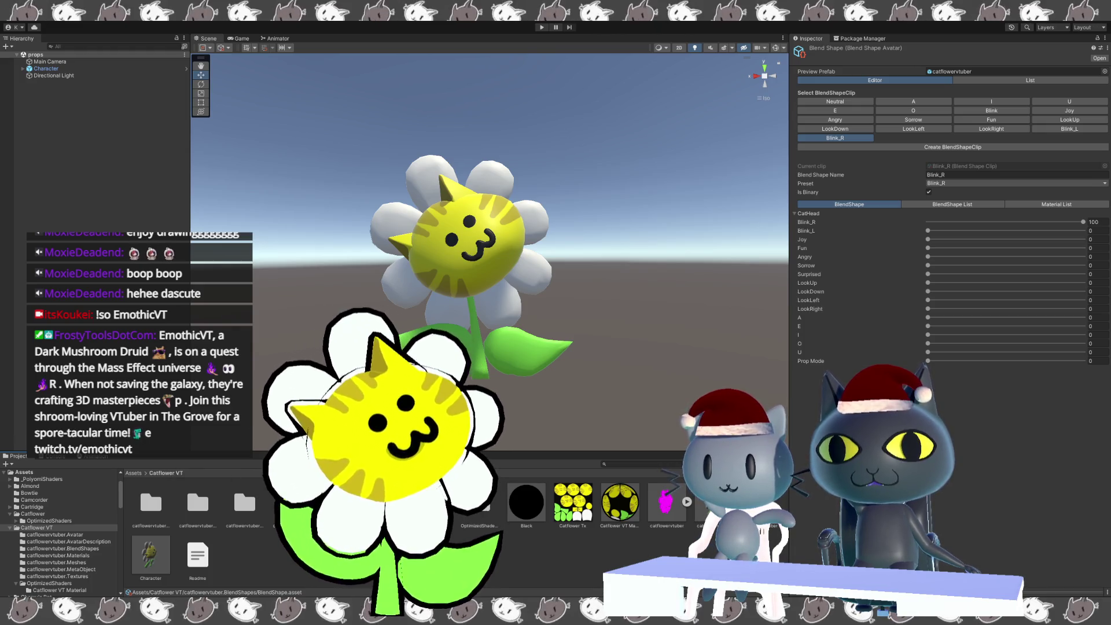
- Switch Catflower Material in catflowervtuber.Materials to the poiyomi/Poiyomi Toon shader
click(338, 502)
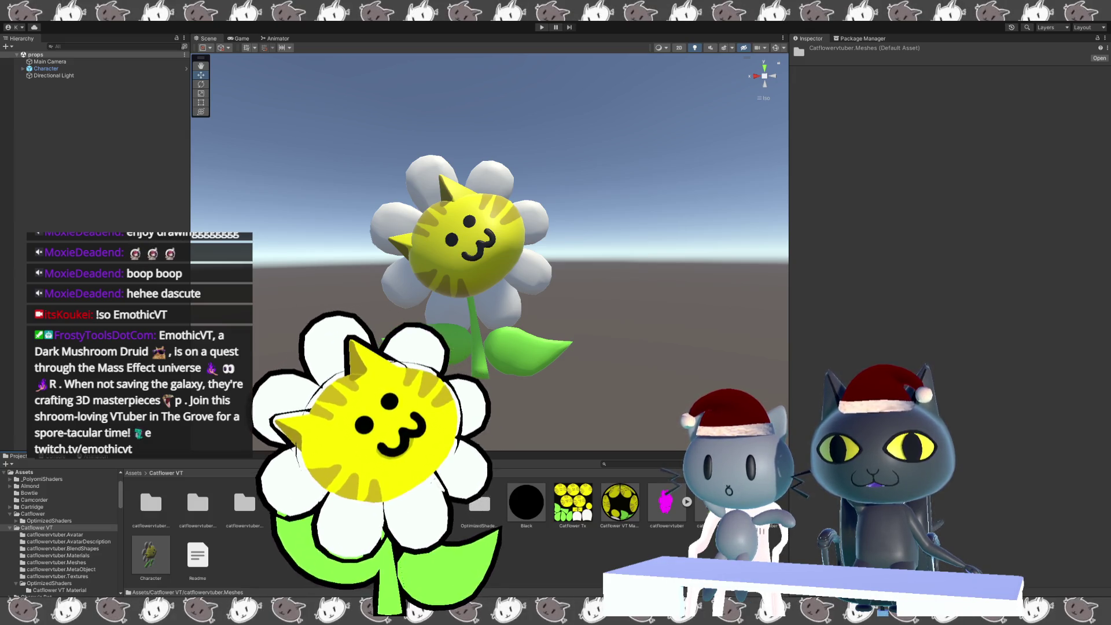
click(385, 503)
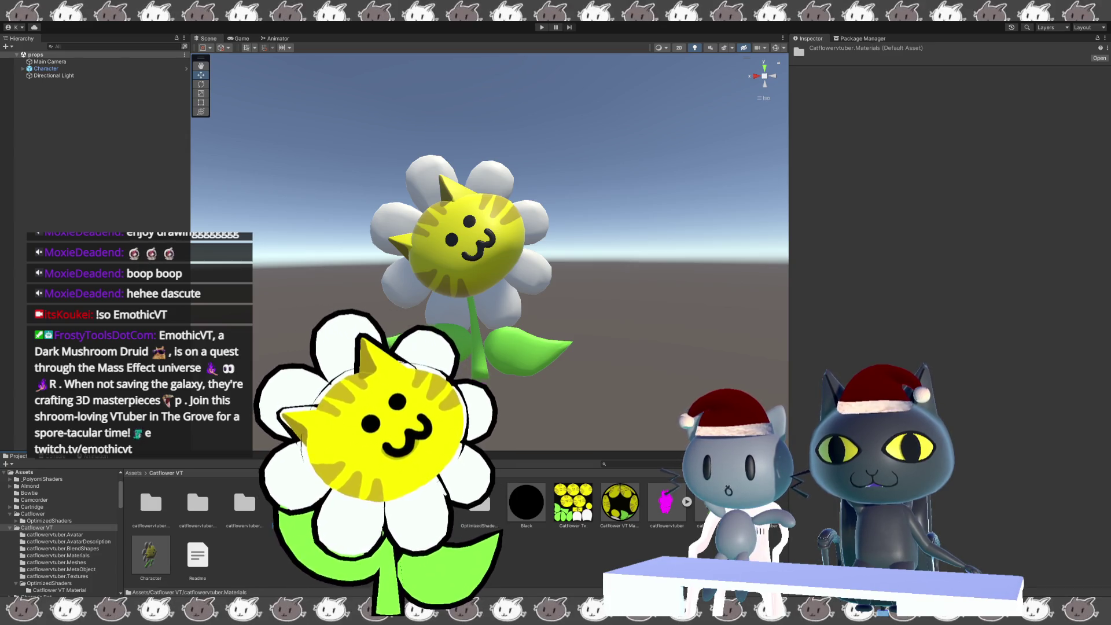
double_click(291, 502)
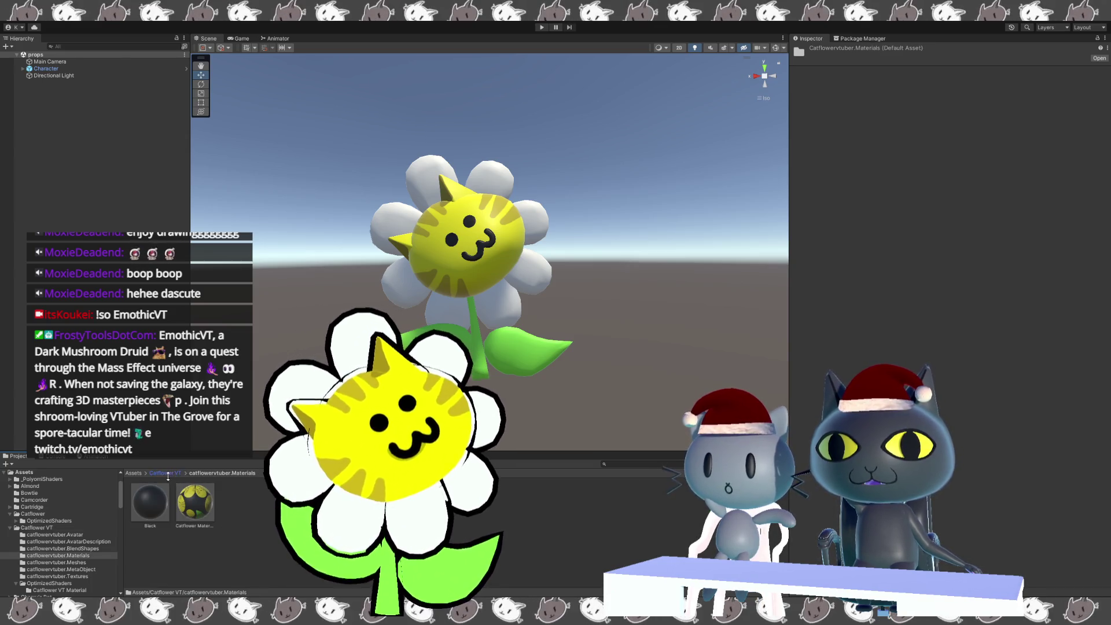
click(165, 472)
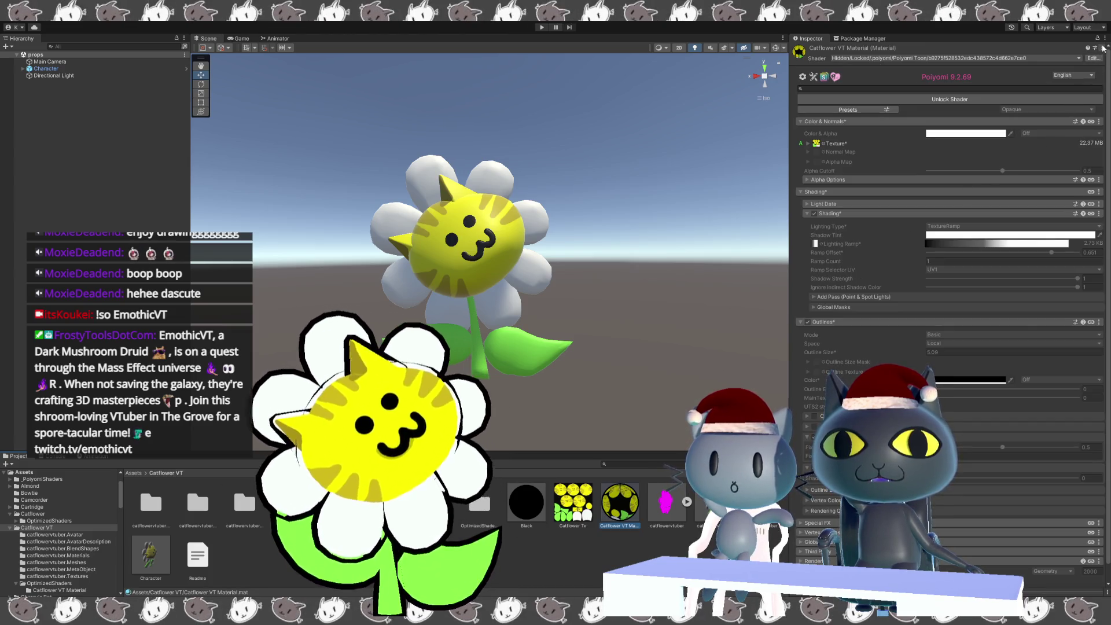
click(1053, 101)
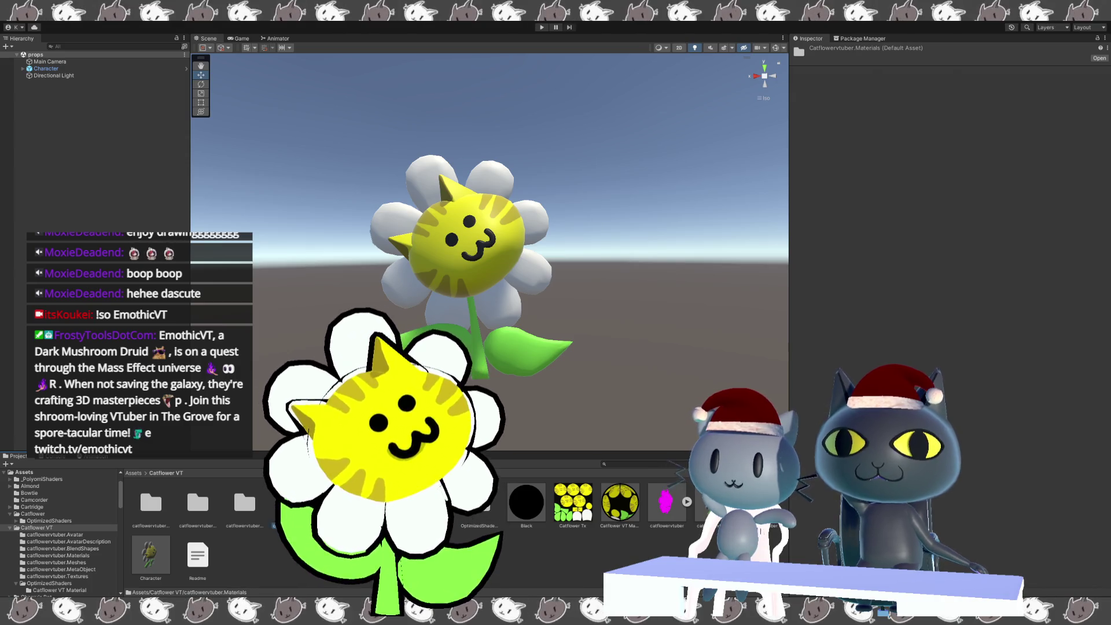
double_click(291, 502)
click(177, 515)
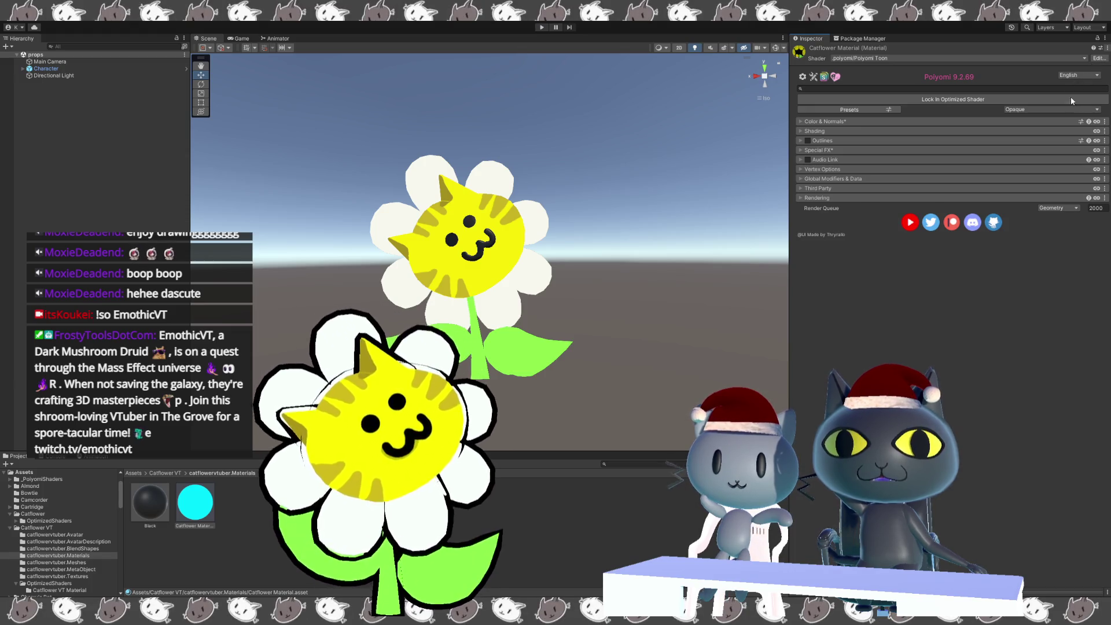
click(807, 141)
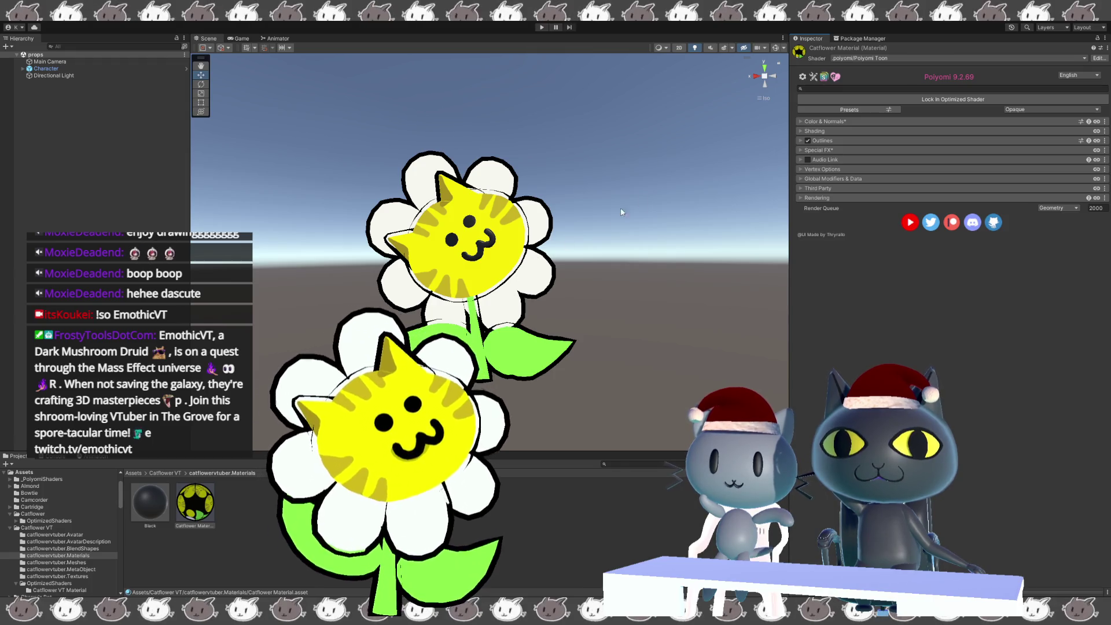
- Expand Poiyomi Shading and clear the Lighting Ramp texture, then undo to keep the gradient
click(801, 131)
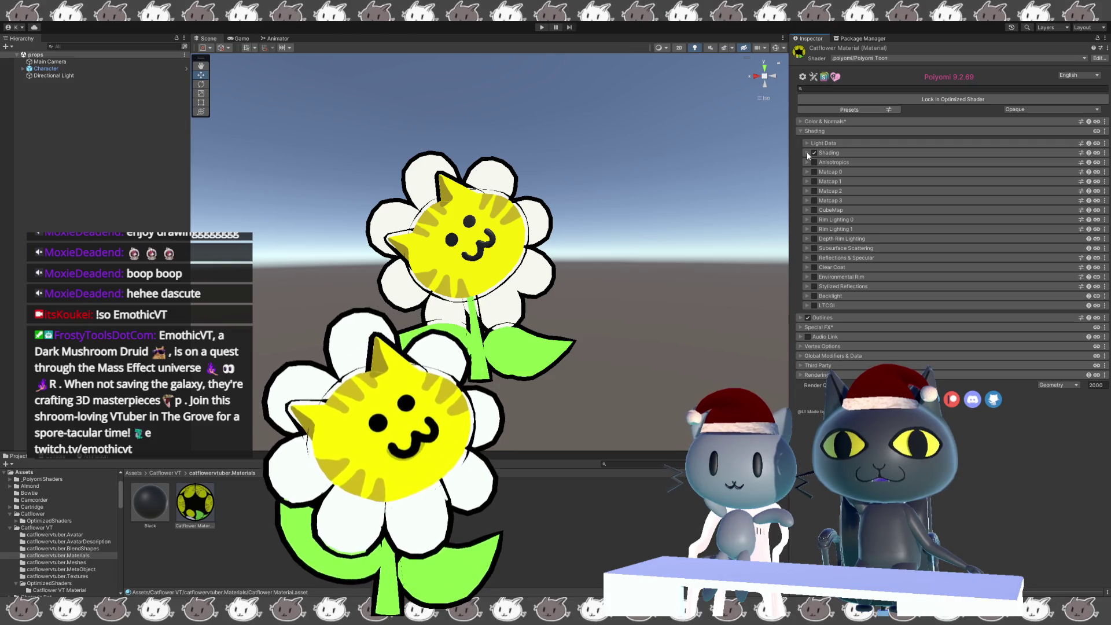
click(806, 152)
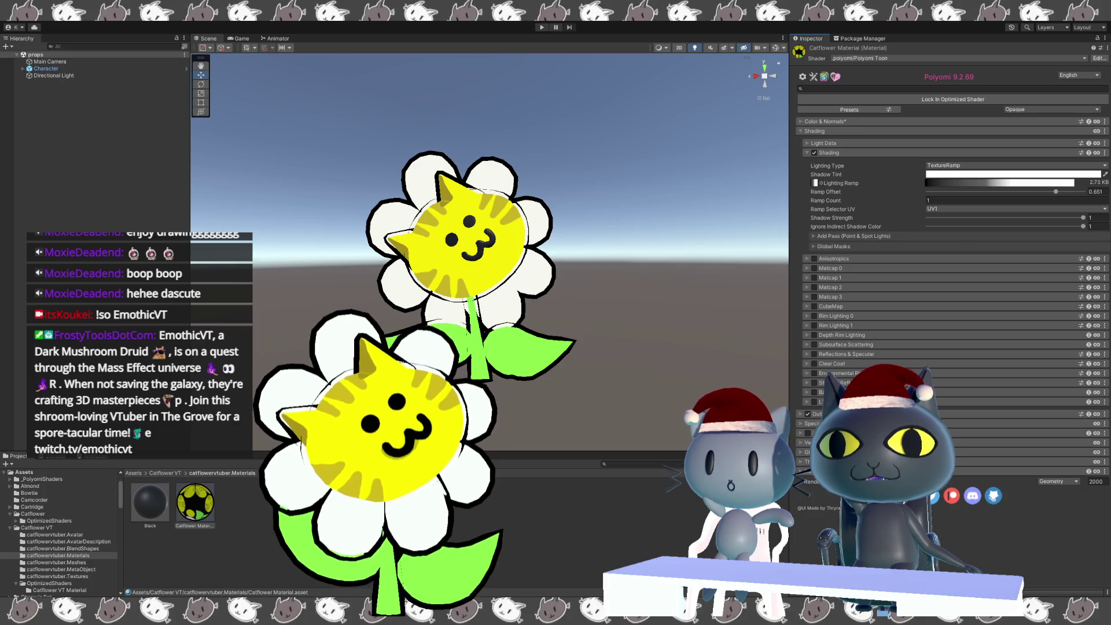
click(832, 182)
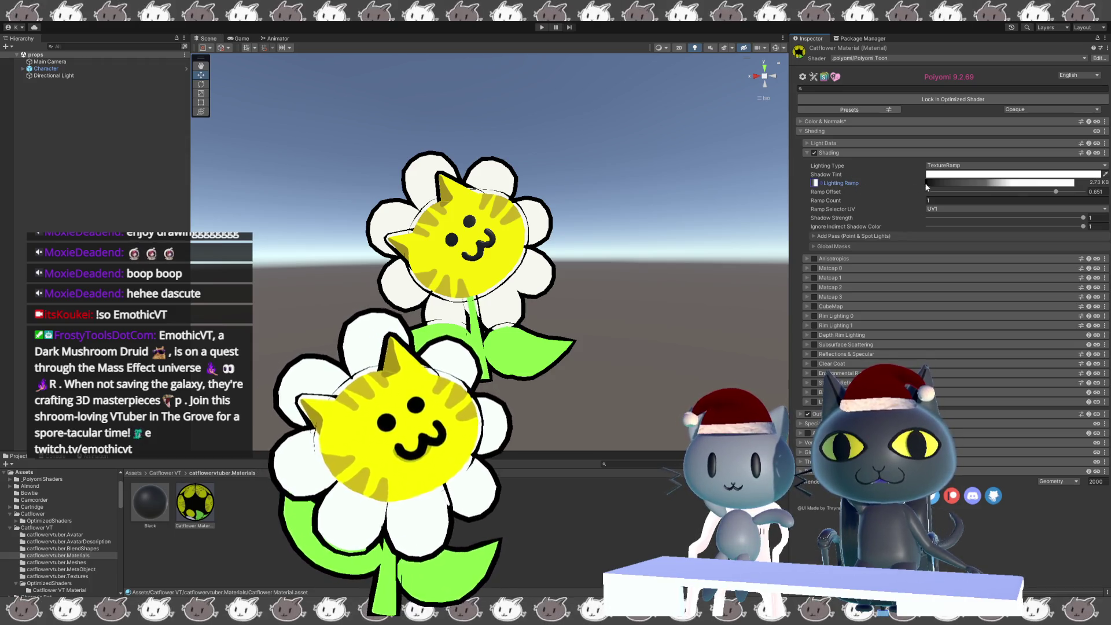
key(Delete)
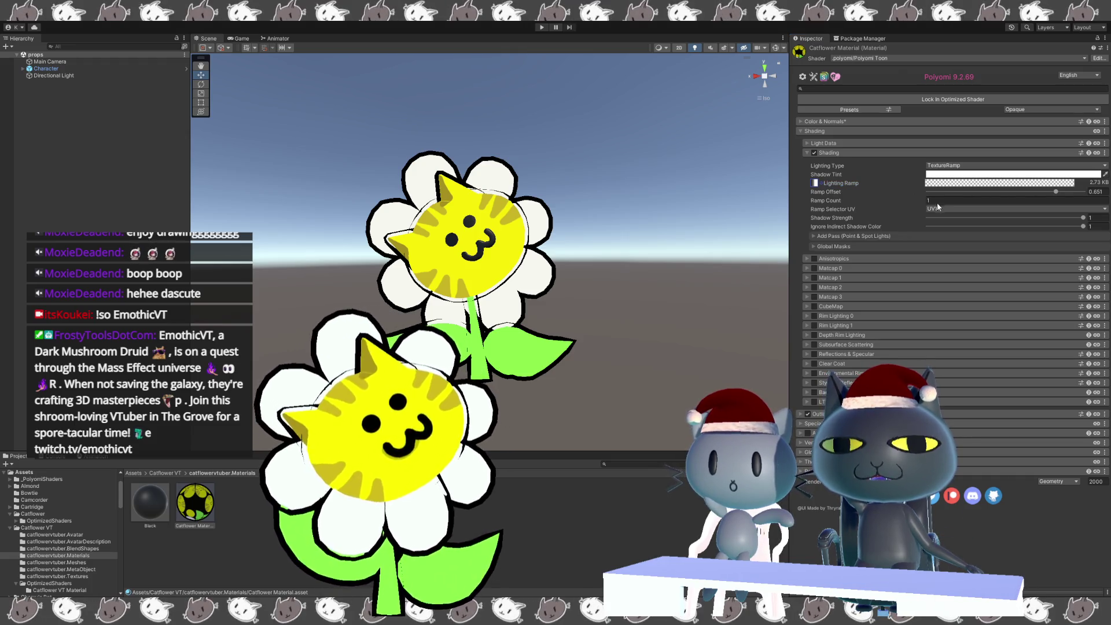
key(ctrl+z)
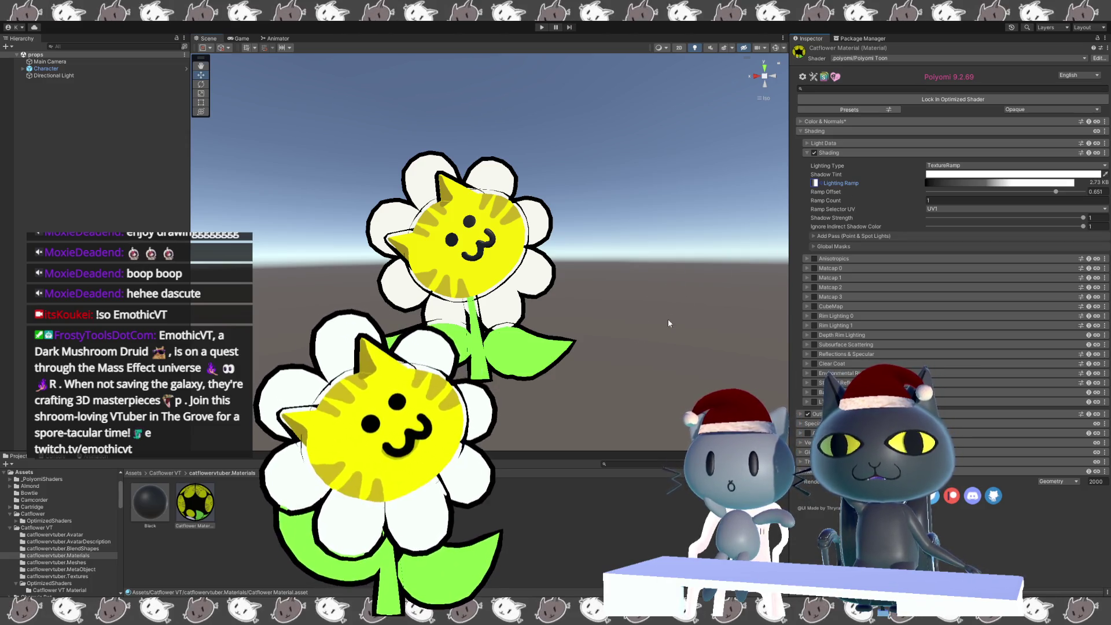
click(641, 373)
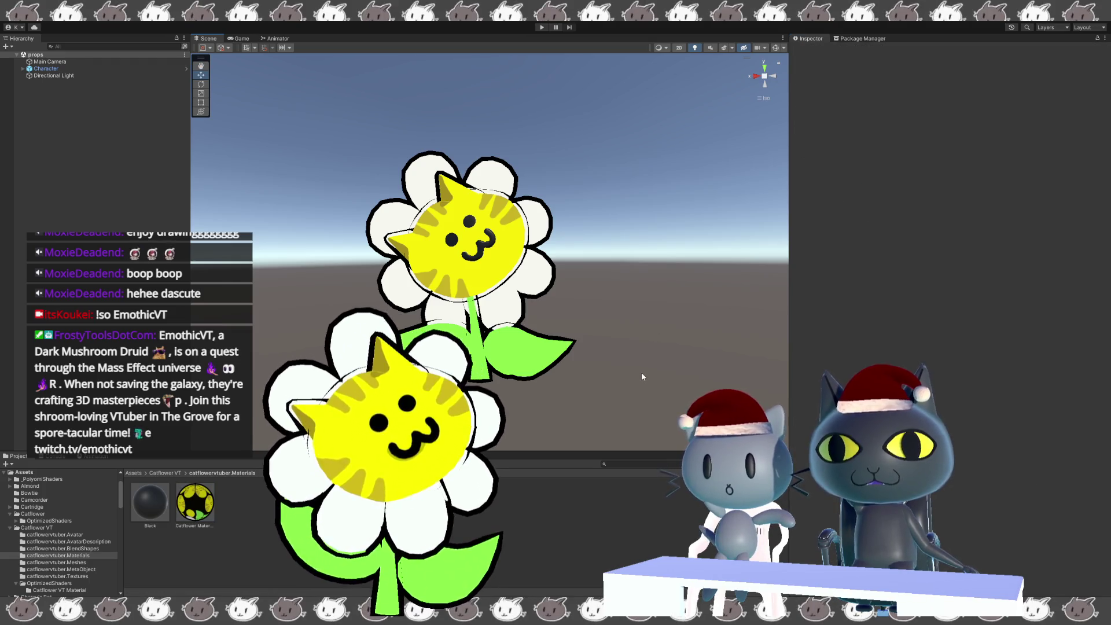
- Inspect the Black and Catflower VT Material Poiyomi Toon texture and shading settings in the Catflower VT folder
click(499, 292)
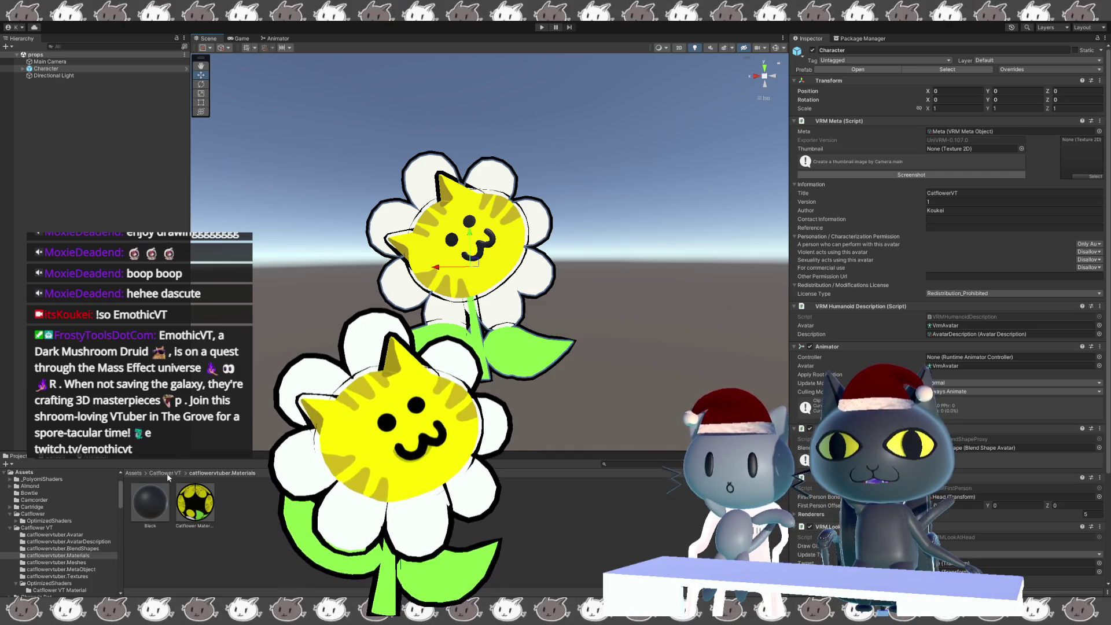
click(156, 501)
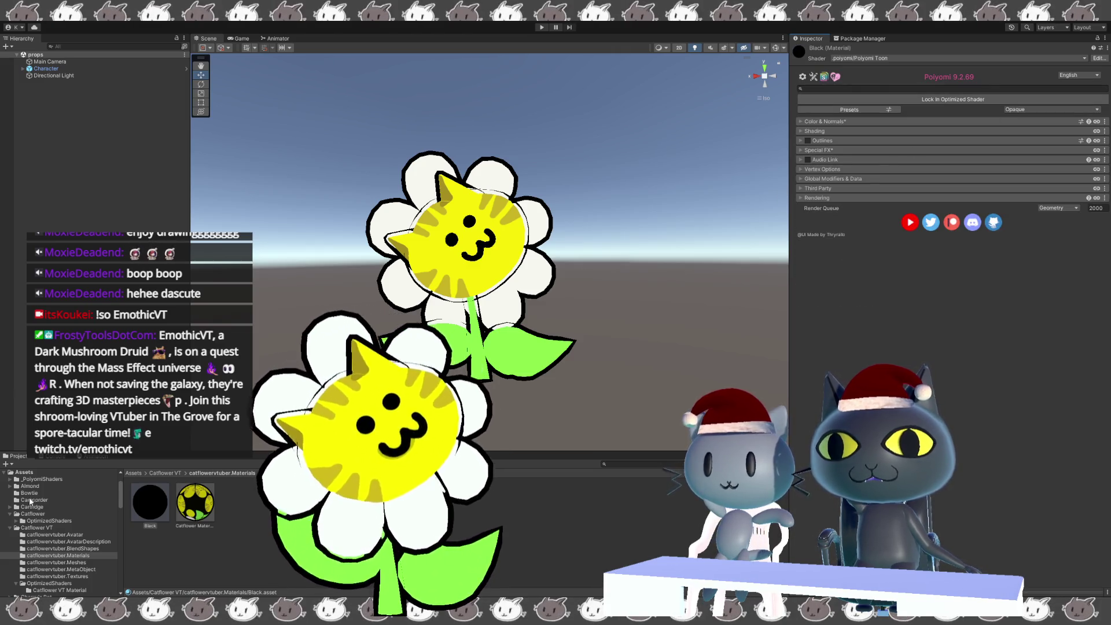
click(149, 473)
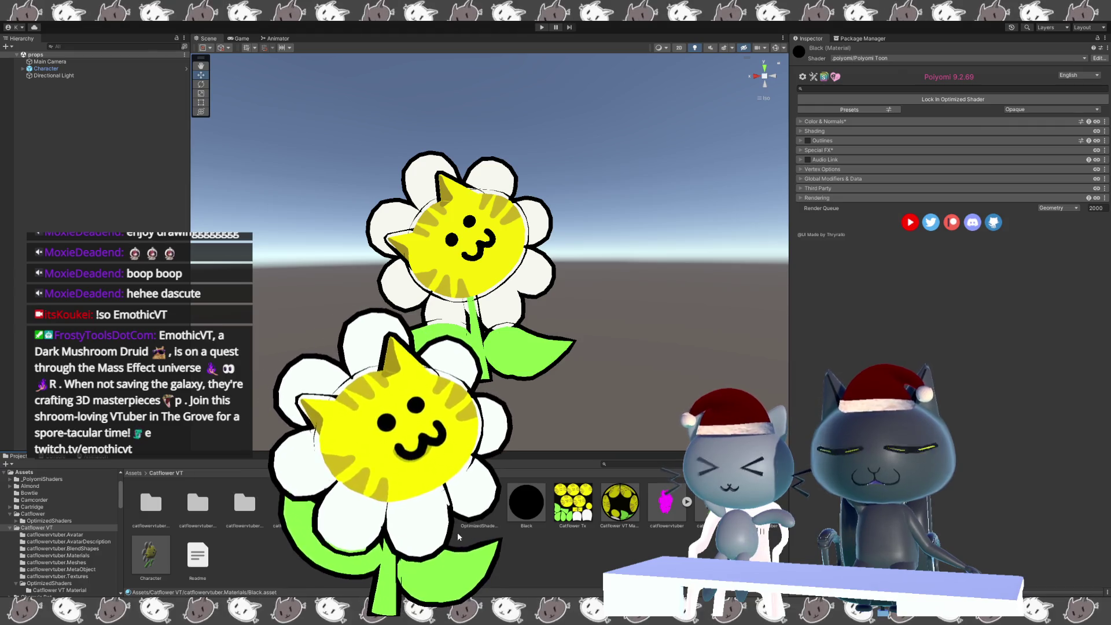
click(532, 514)
key(w)
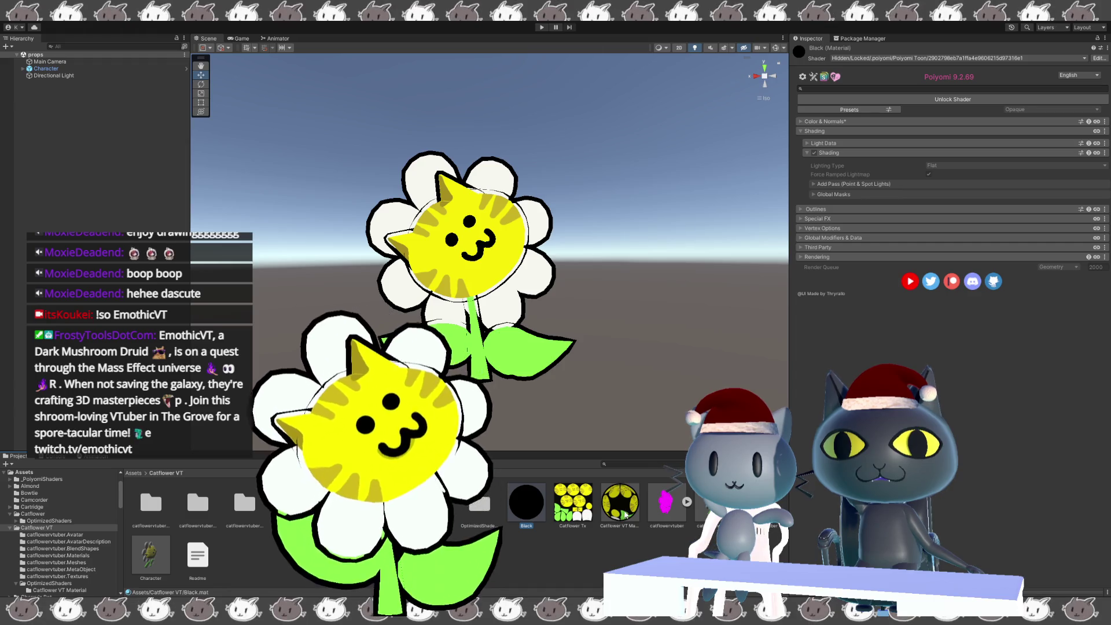
click(625, 514)
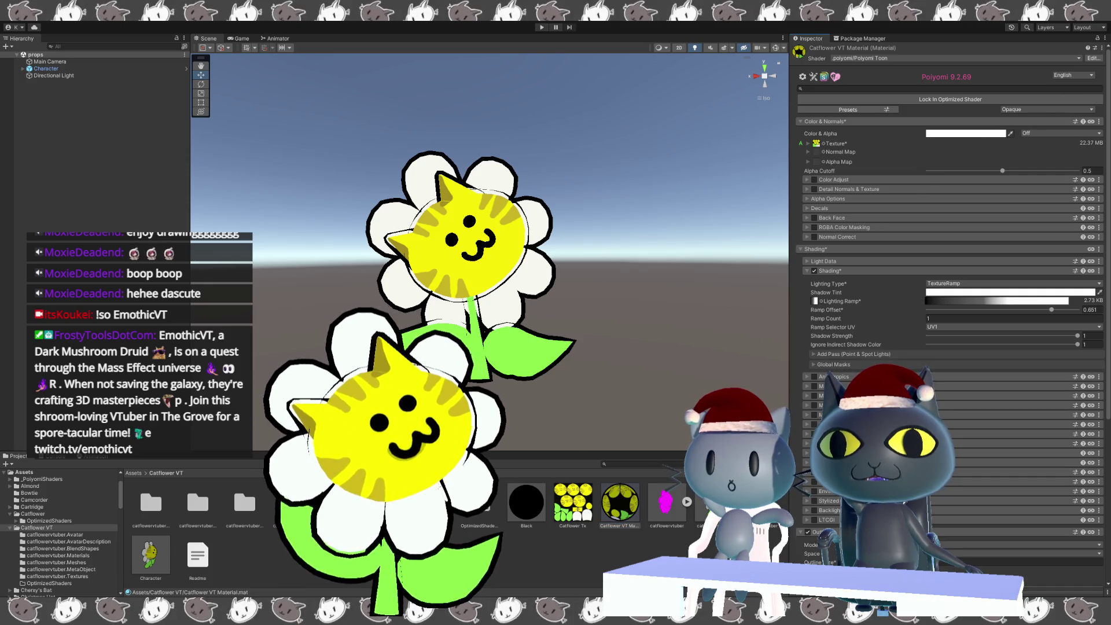
- Browse the Meshes and MetaObject folders, then inspect the Catflower and Black materials in catflowervtuber.Materials
click(337, 503)
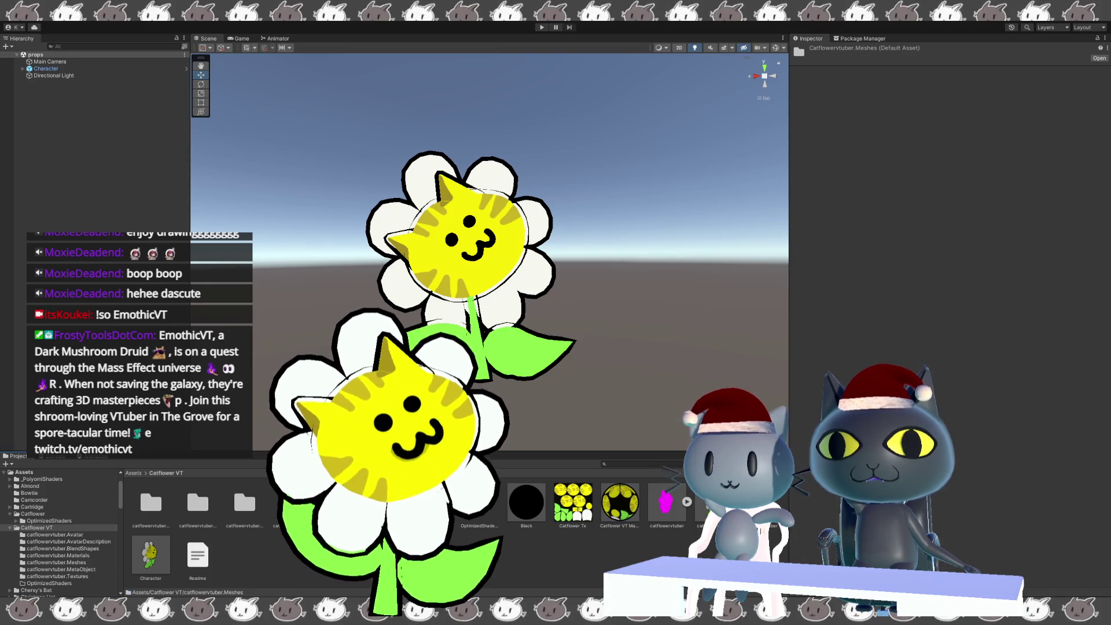
click(385, 503)
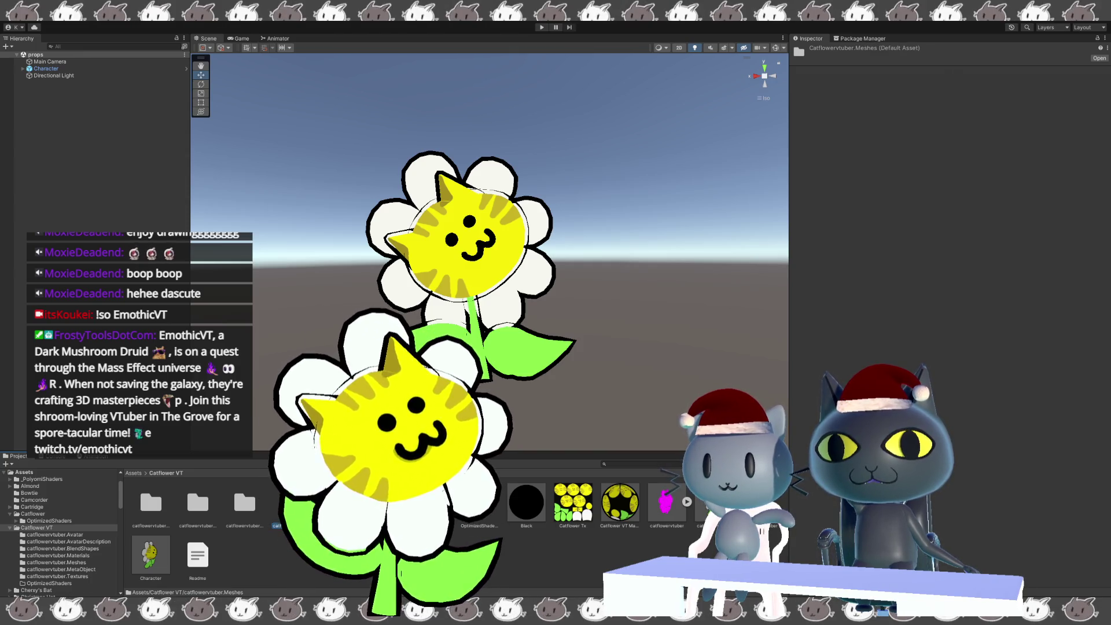
double_click(291, 502)
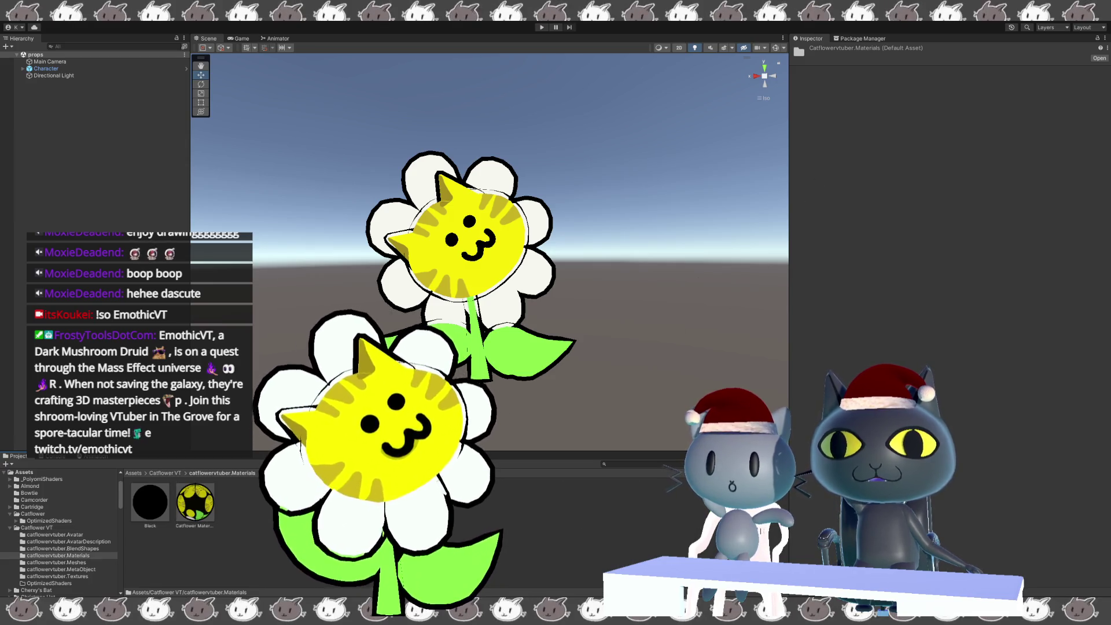
click(195, 502)
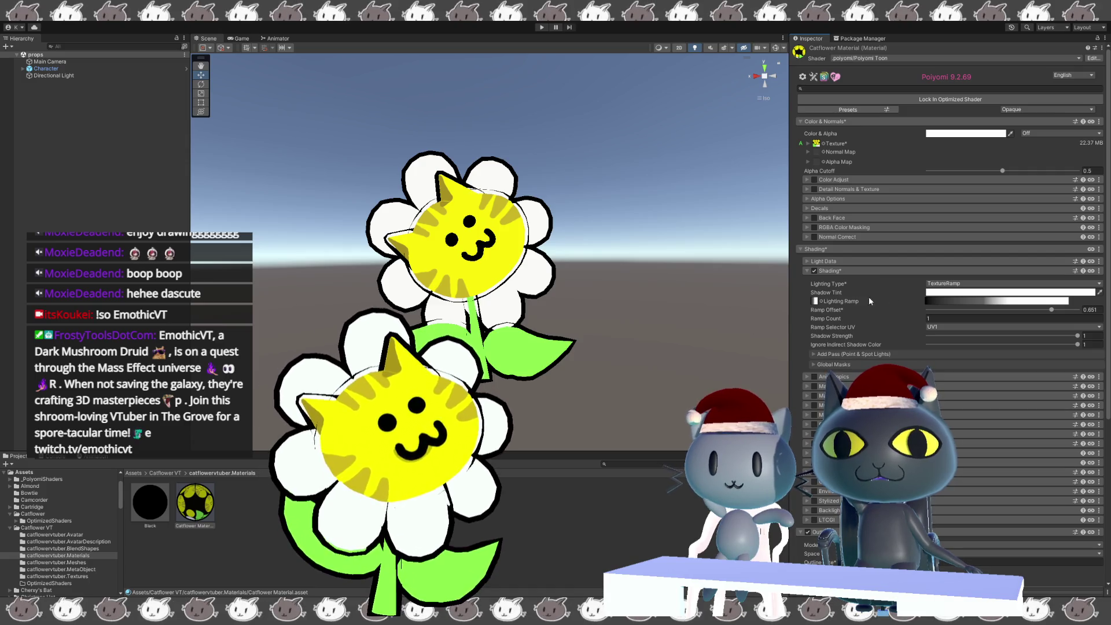
click(464, 522)
click(150, 502)
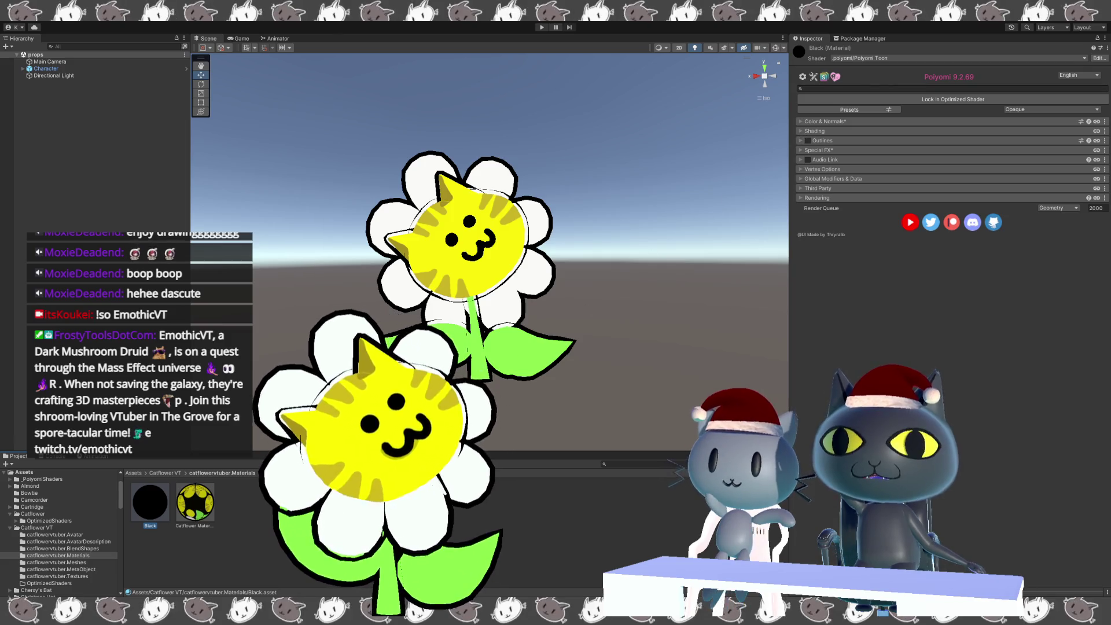
- Compare the Catflower VT Material and Black materials in Catflower VT, then reopen catflowervtuber.Materials
click(166, 473)
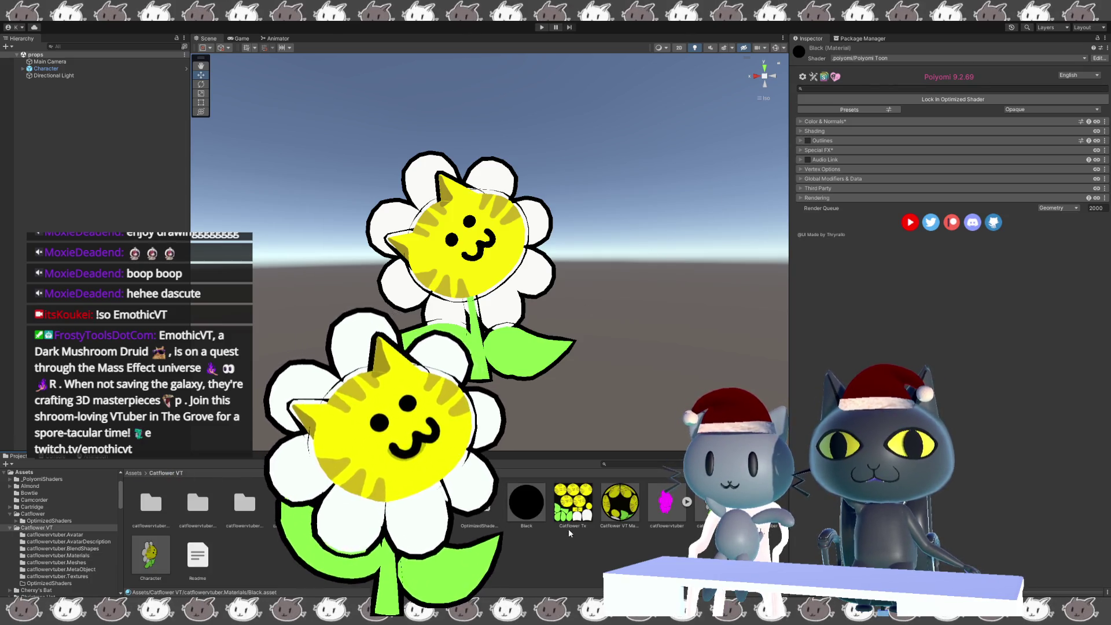
click(616, 507)
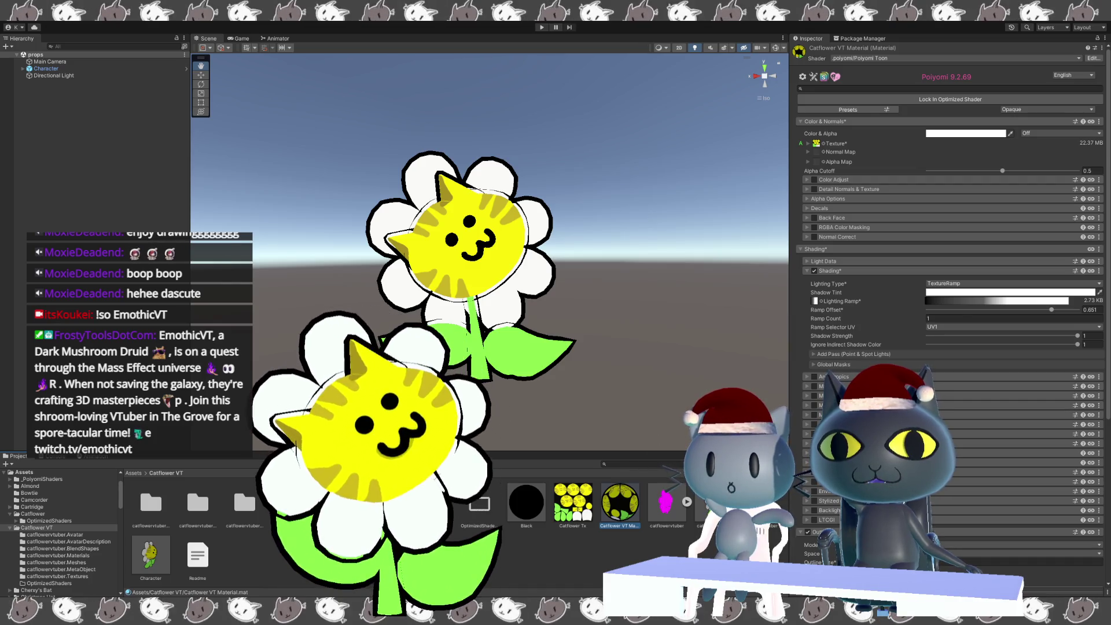
click(527, 498)
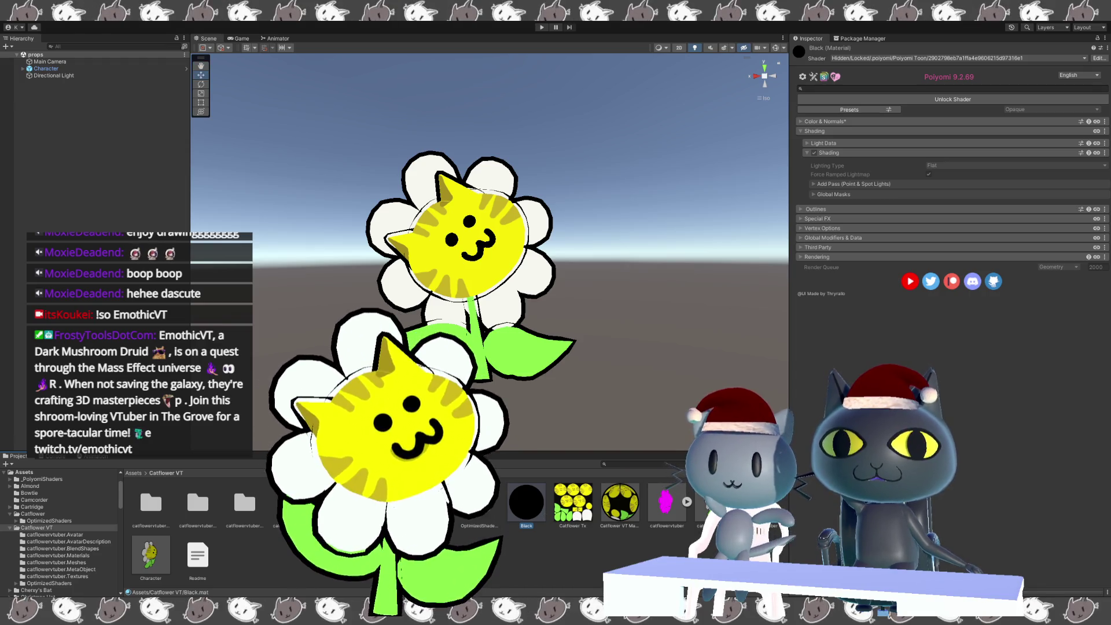
double_click(291, 503)
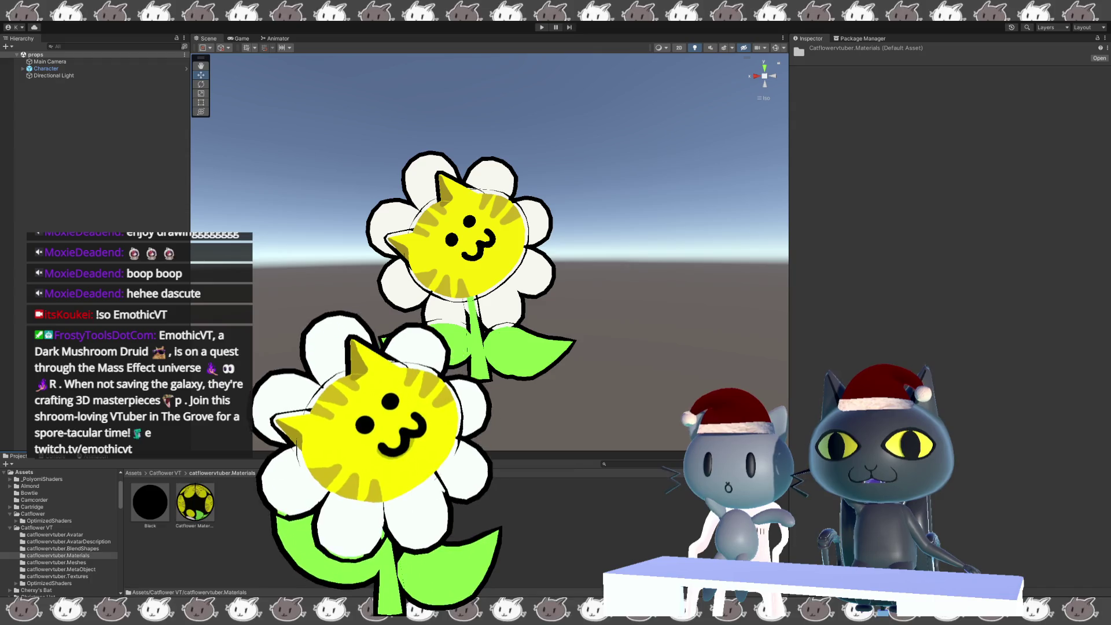
- Compare the Catflower and Black materials, then view Character's VRM Meta, Humanoid Description and Animator components
click(195, 502)
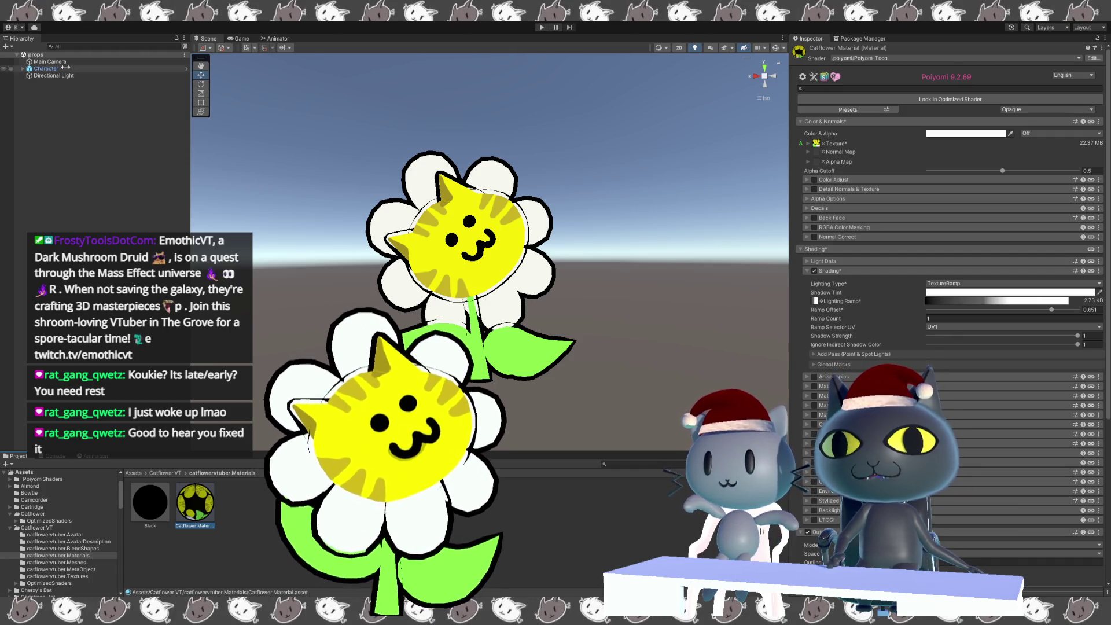
click(154, 512)
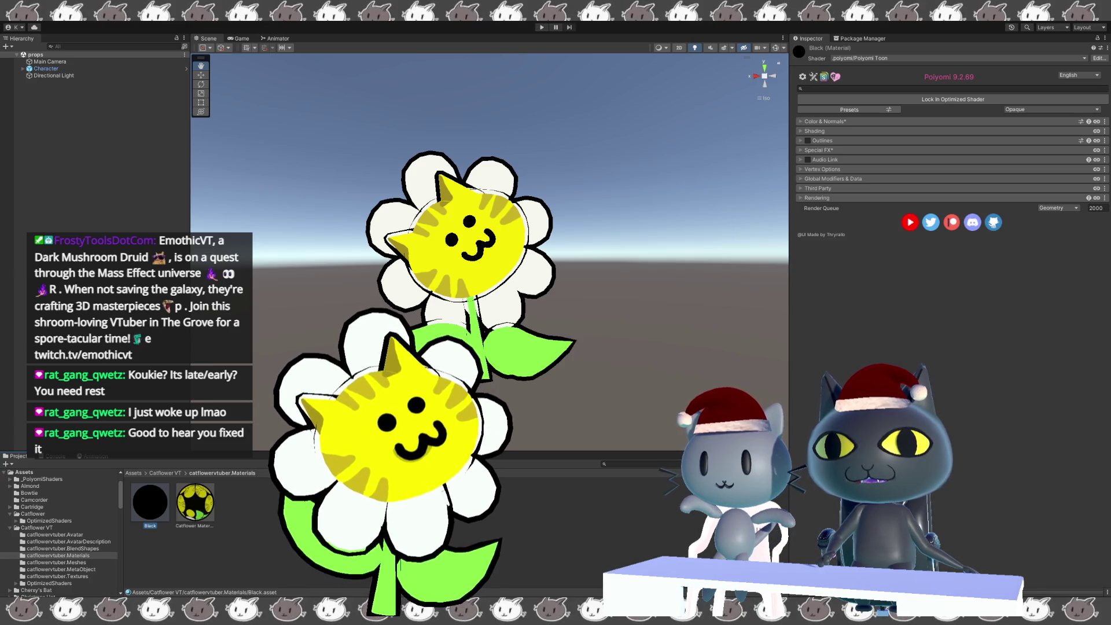
click(56, 69)
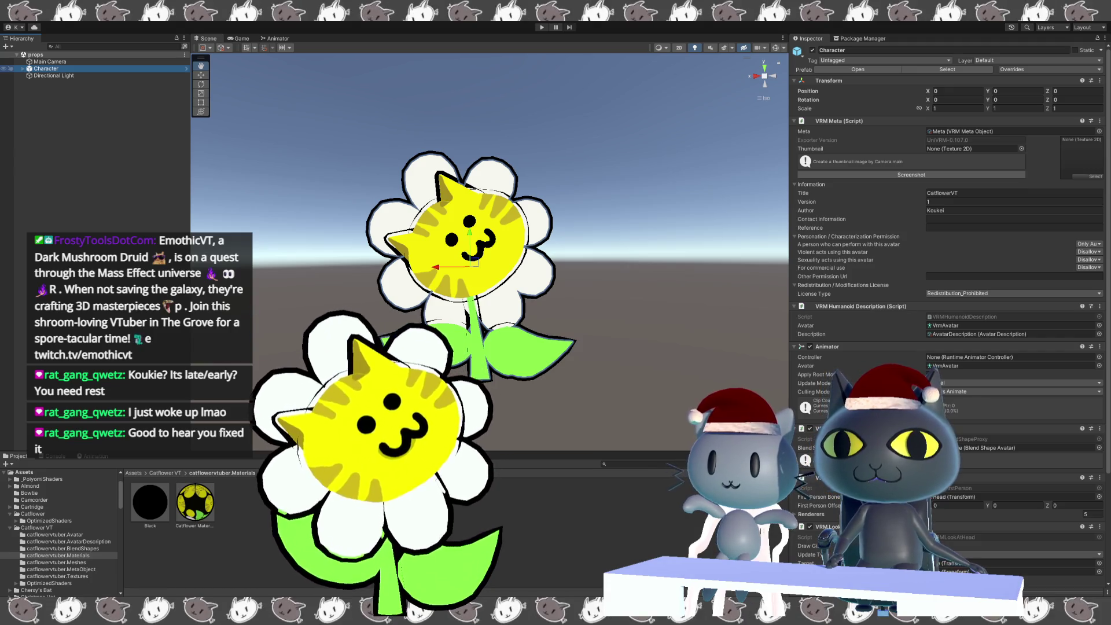
click(170, 471)
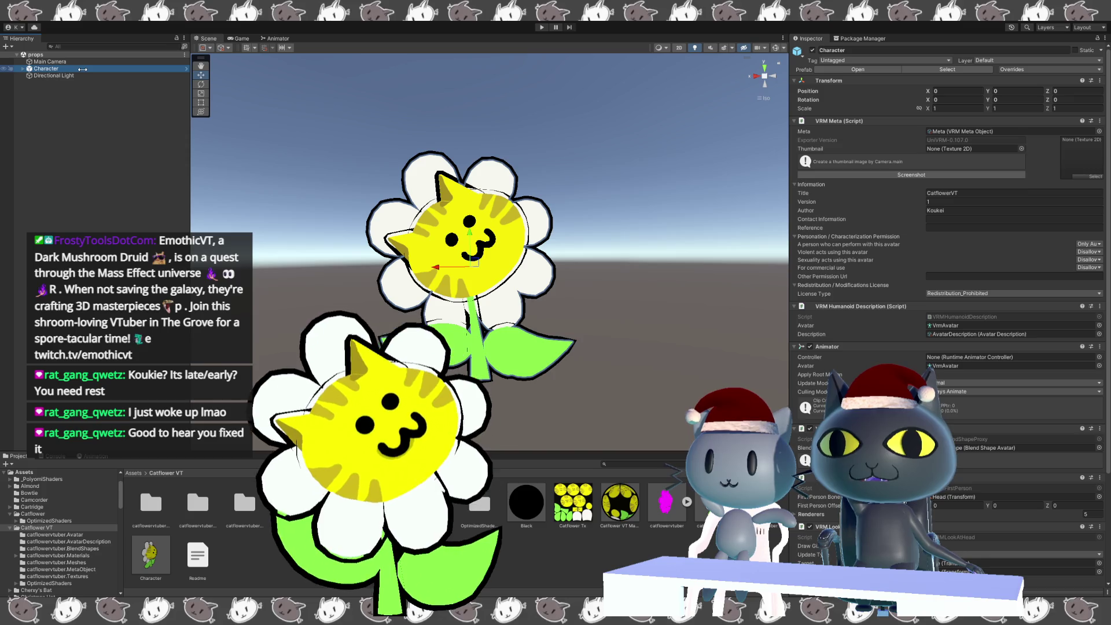
- Delete the old Character and drag the Character prefab into the scene as a new catflowervtuber instance
key(Delete)
mouse_move(151, 554)
mouse_down()
mouse_move(555, 405)
mouse_move(521, 423)
mouse_up()
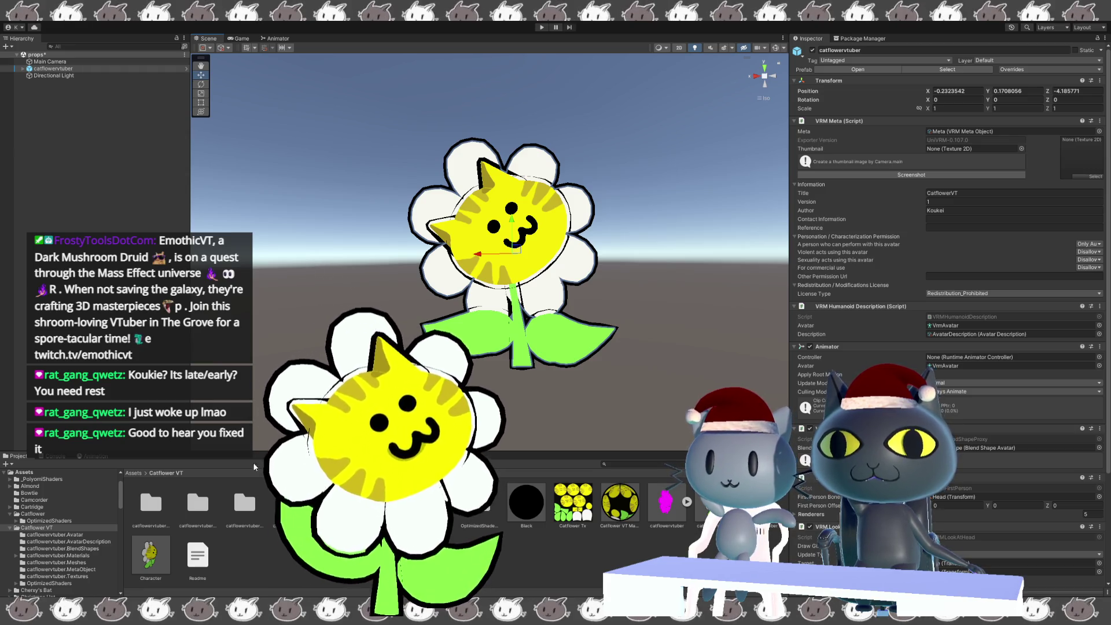
click(253, 507)
double_click(255, 509)
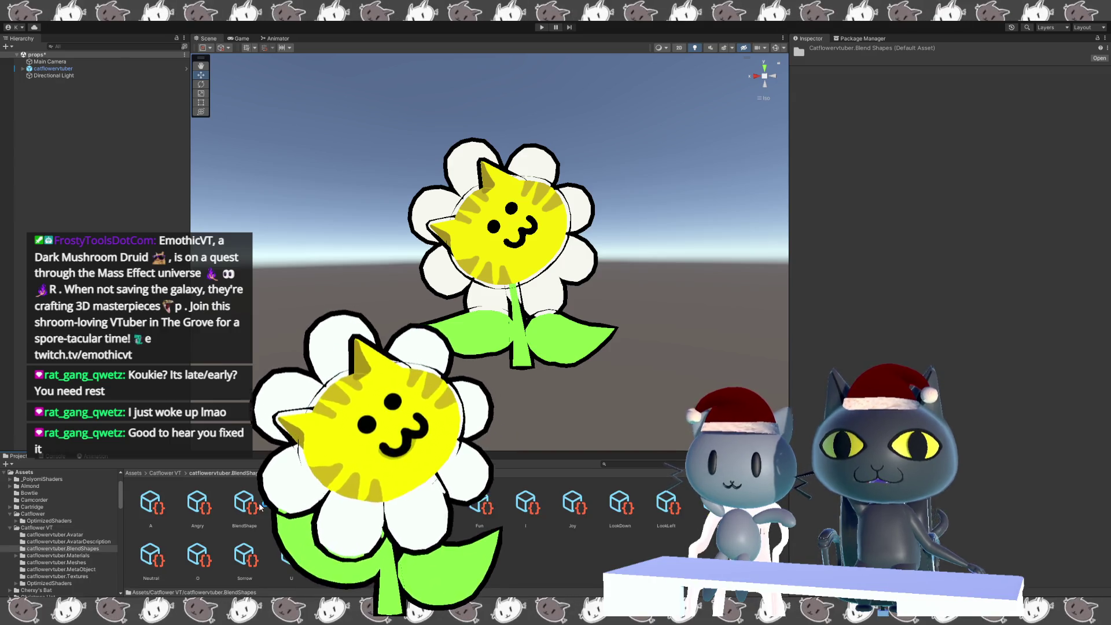
click(248, 509)
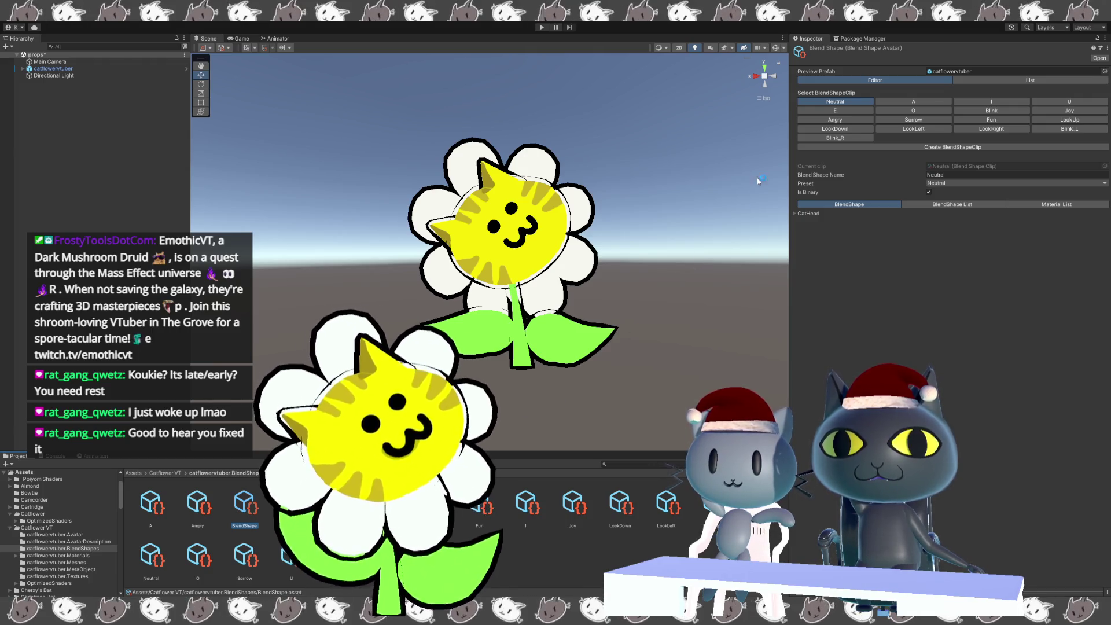
click(991, 119)
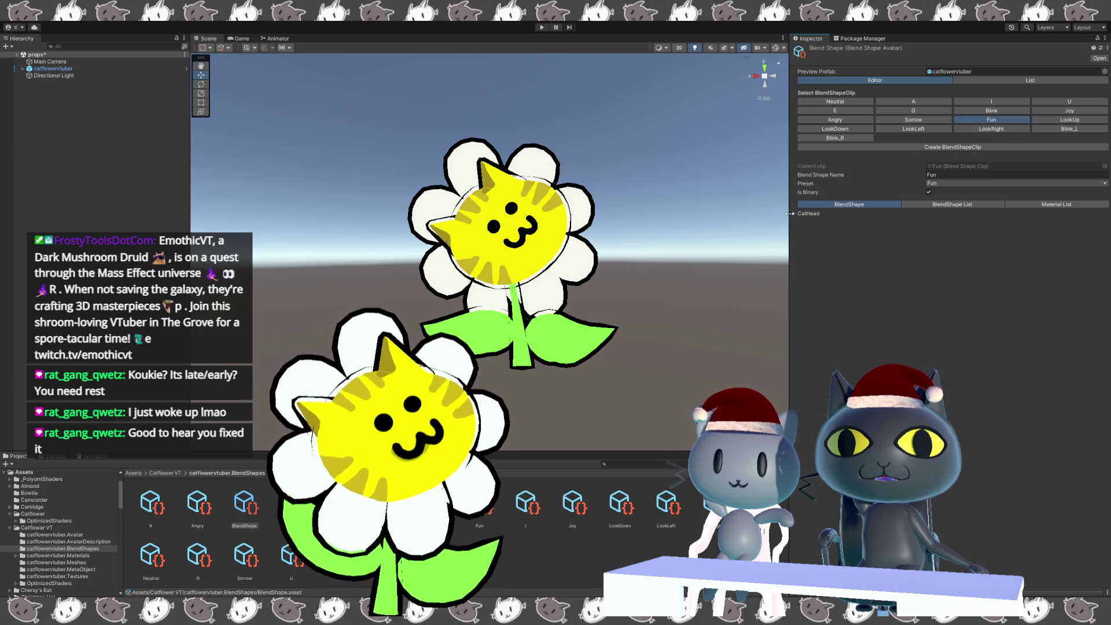
click(794, 213)
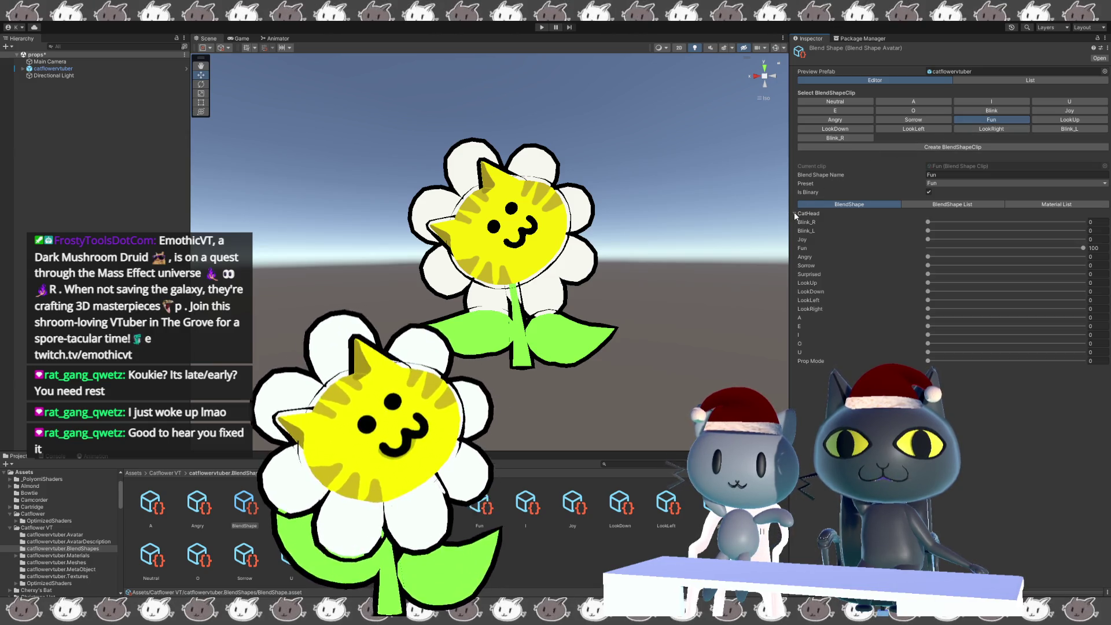
click(795, 214)
click(494, 189)
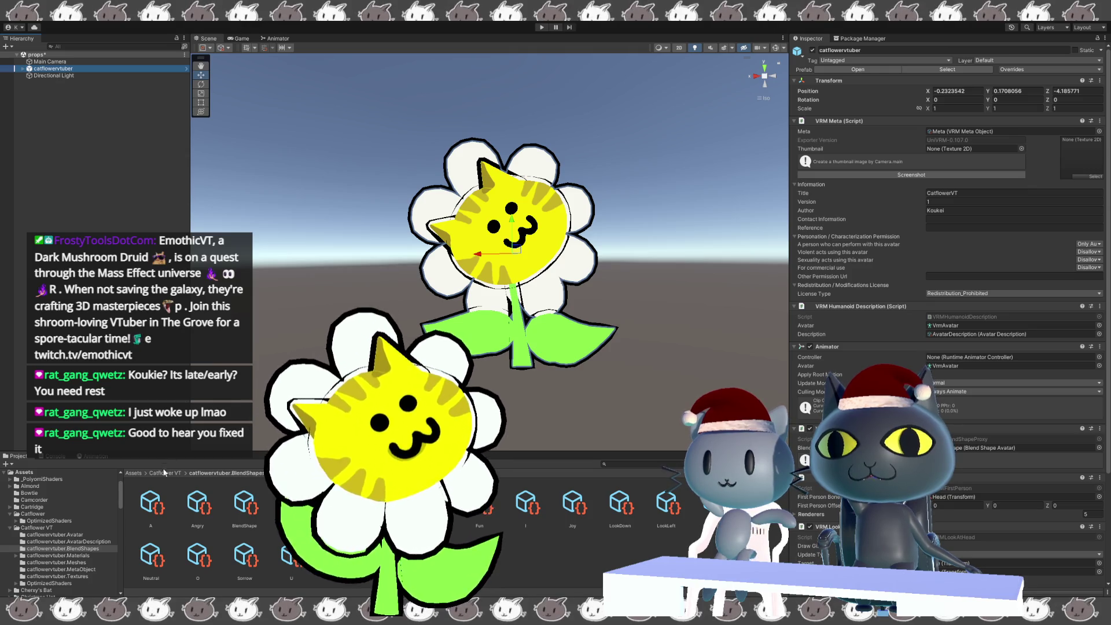
click(165, 473)
click(84, 69)
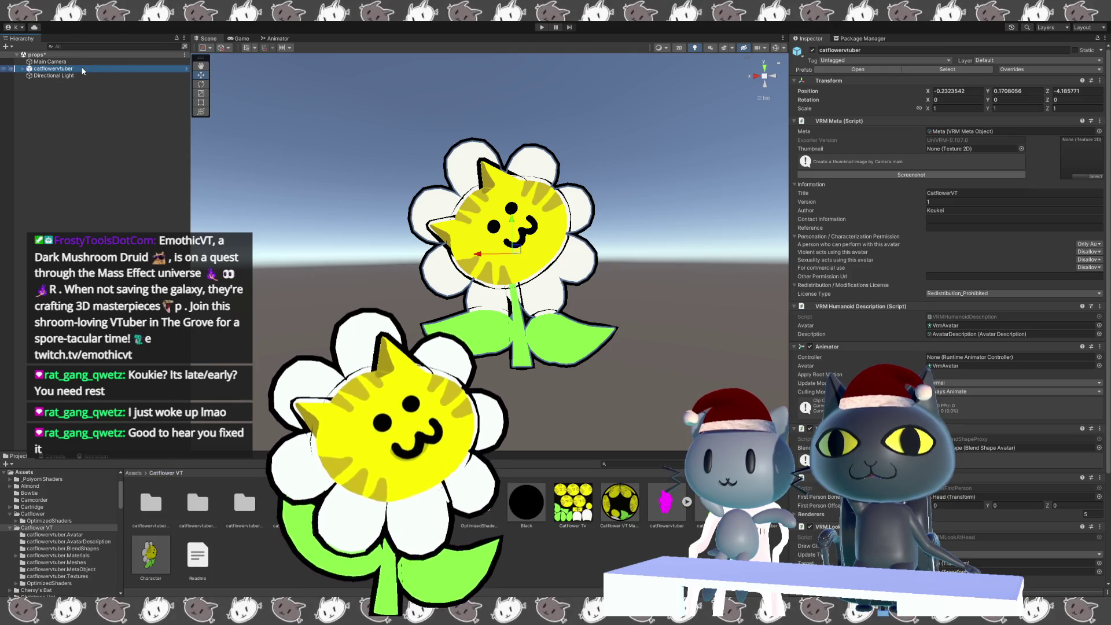
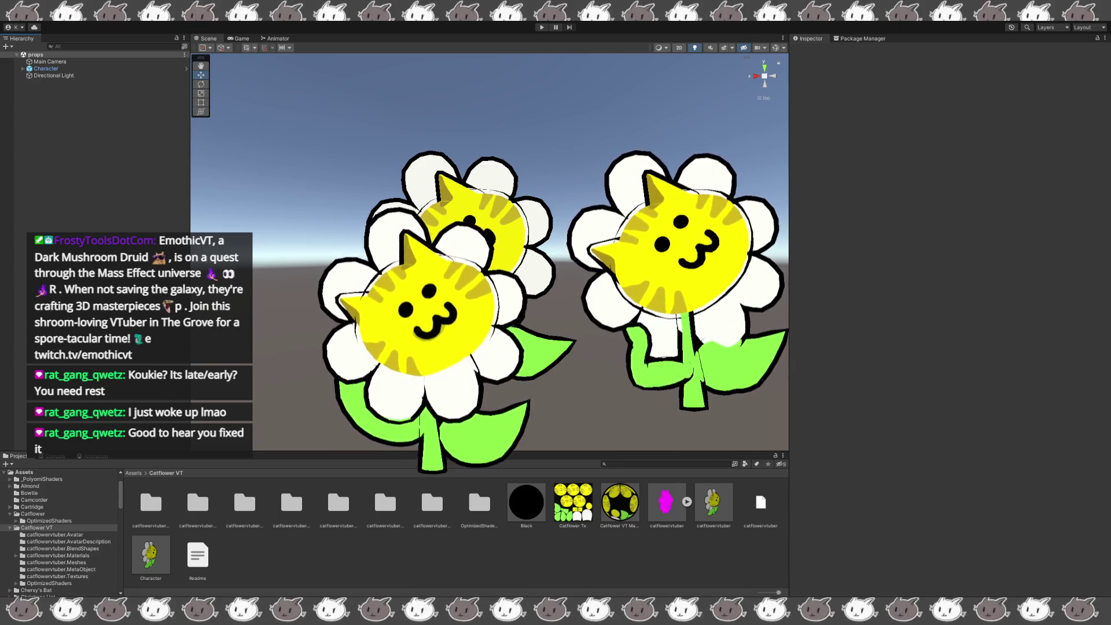
- Inspect the Character object's components and the AvatarDescription folder's details
click(39, 71)
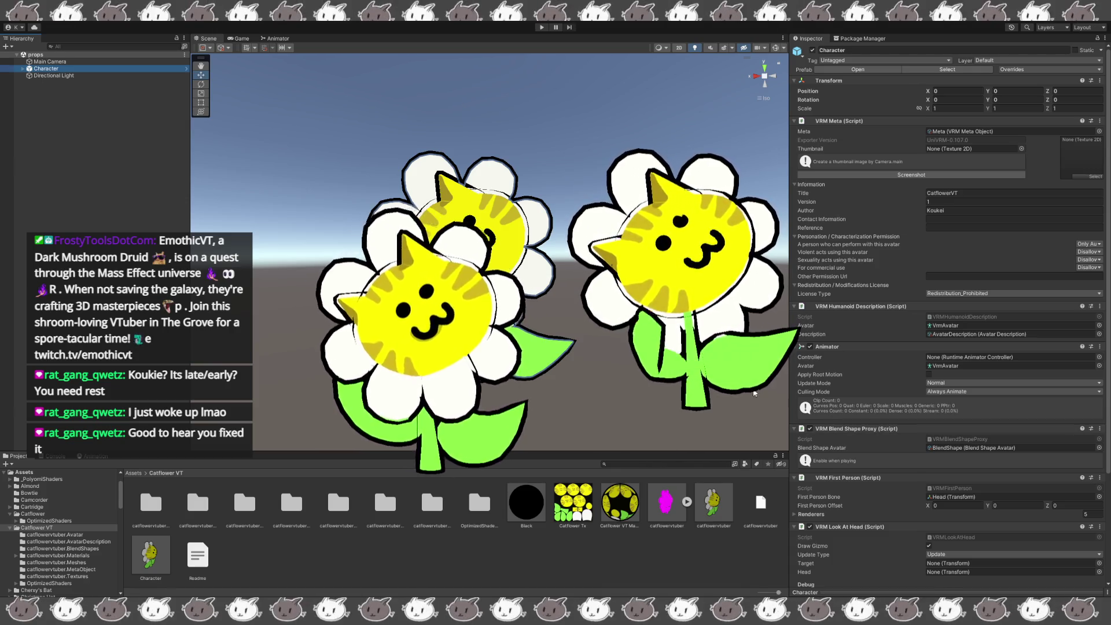
click(193, 509)
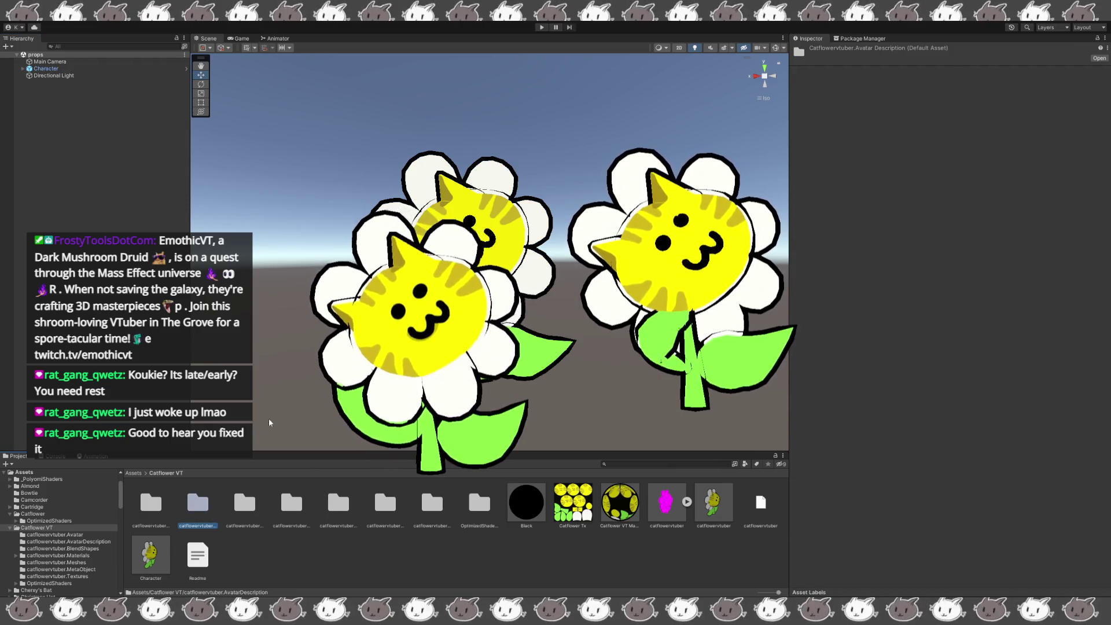
click(113, 69)
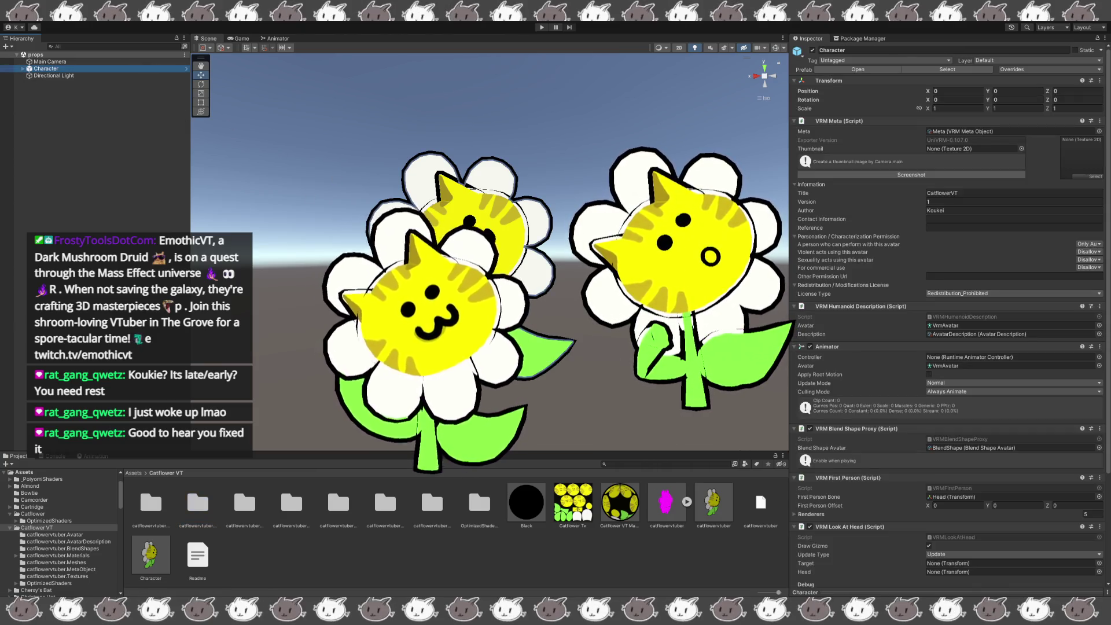
- Drag another catflowervtuber flower into the scene and open the catflowervtuber.AvatarDescription folder
click(696, 490)
mouse_move(697, 492)
mouse_down()
mouse_move(559, 417)
mouse_move(527, 415)
mouse_up()
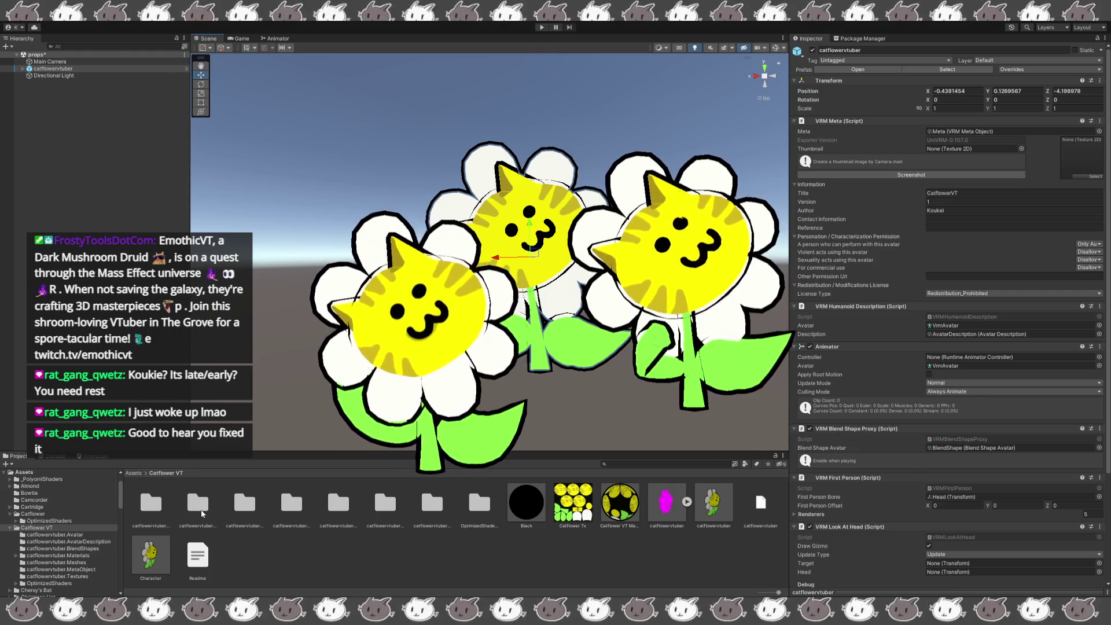
double_click(197, 503)
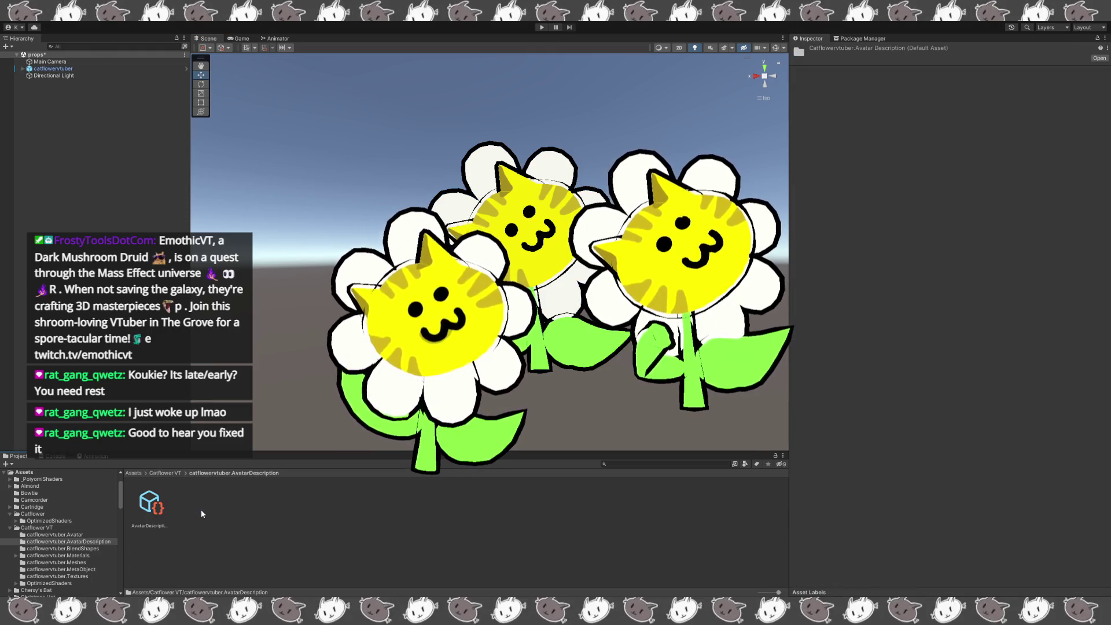
- Open the catflowervtuber.BlendShapes folder and select the BlendShape avatar asset
click(162, 473)
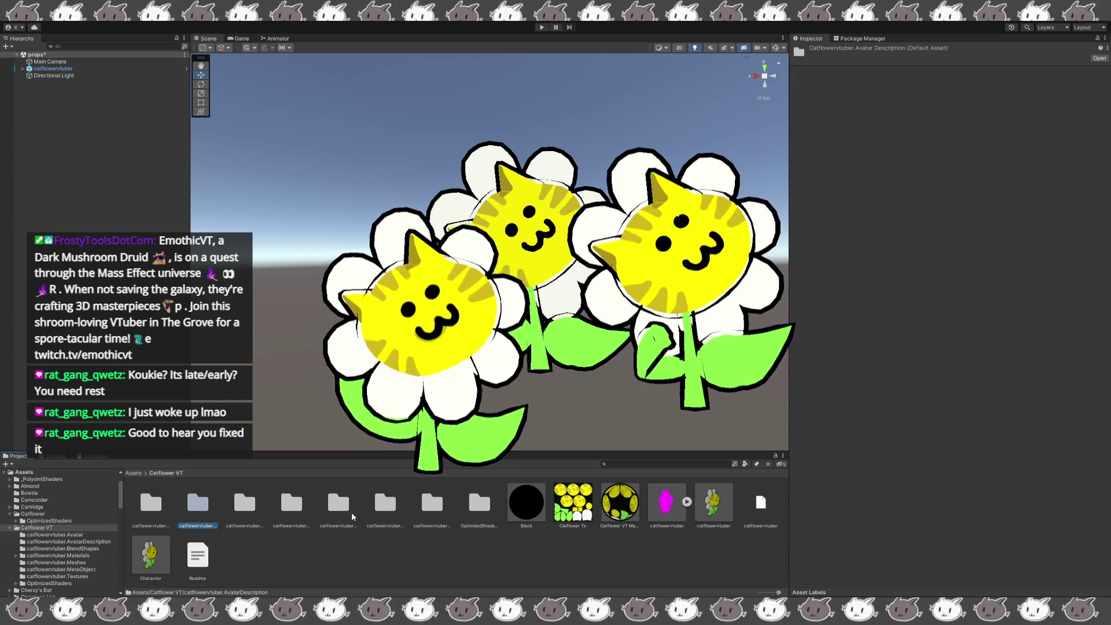
click(252, 511)
double_click(252, 510)
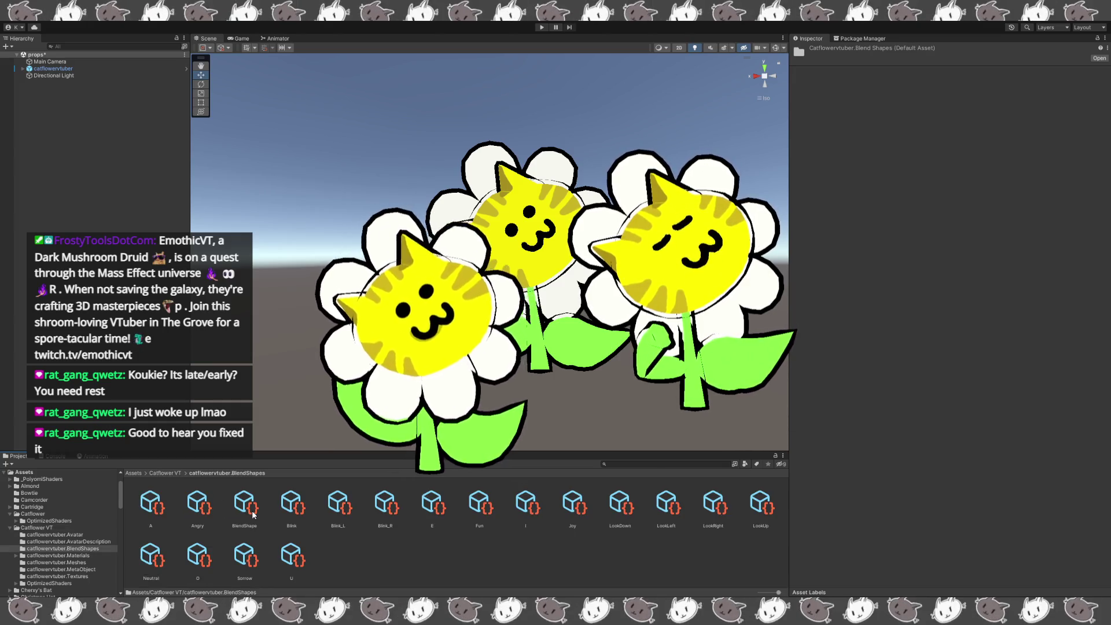
click(244, 503)
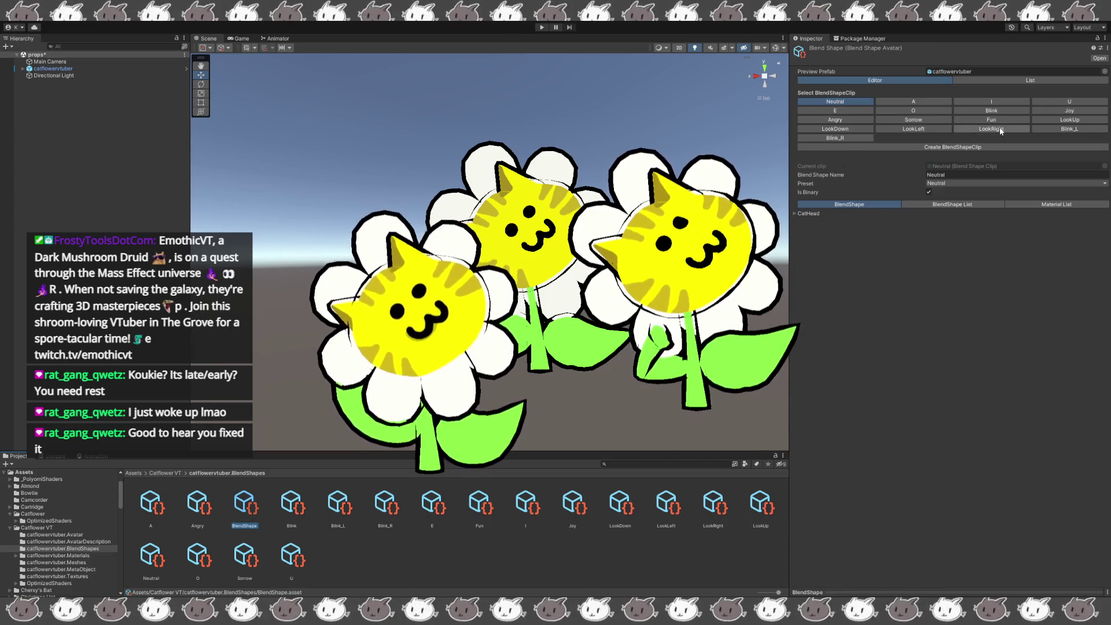
- Lower the LookDown clip's CatHead weight to 45.8 and weaken LookLeft
click(914, 129)
click(834, 128)
click(794, 214)
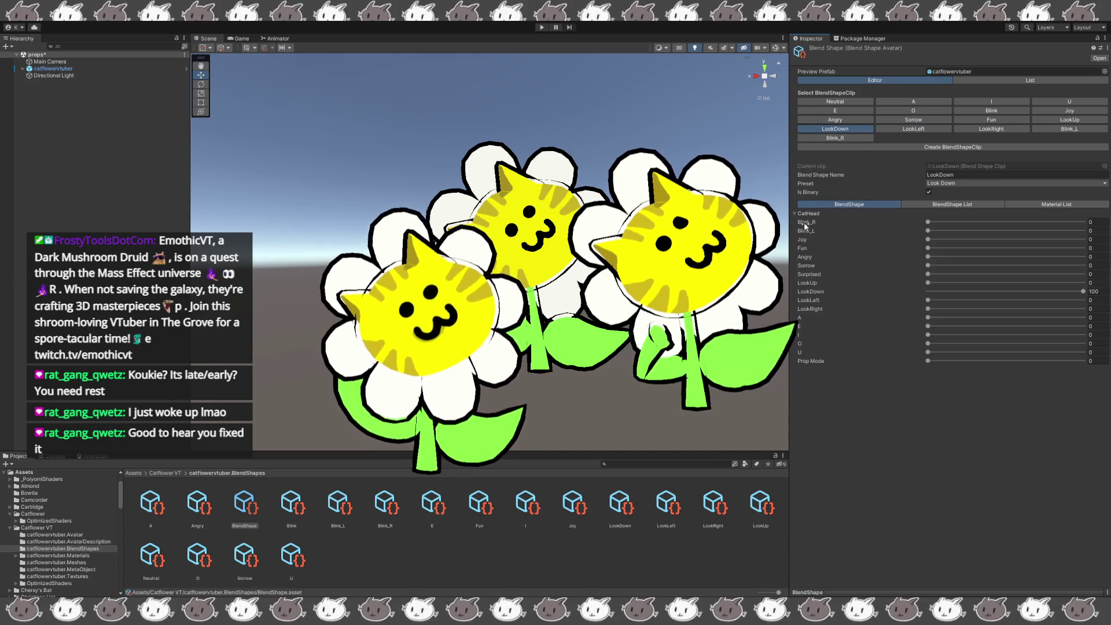
drag(1080, 293, 994, 298)
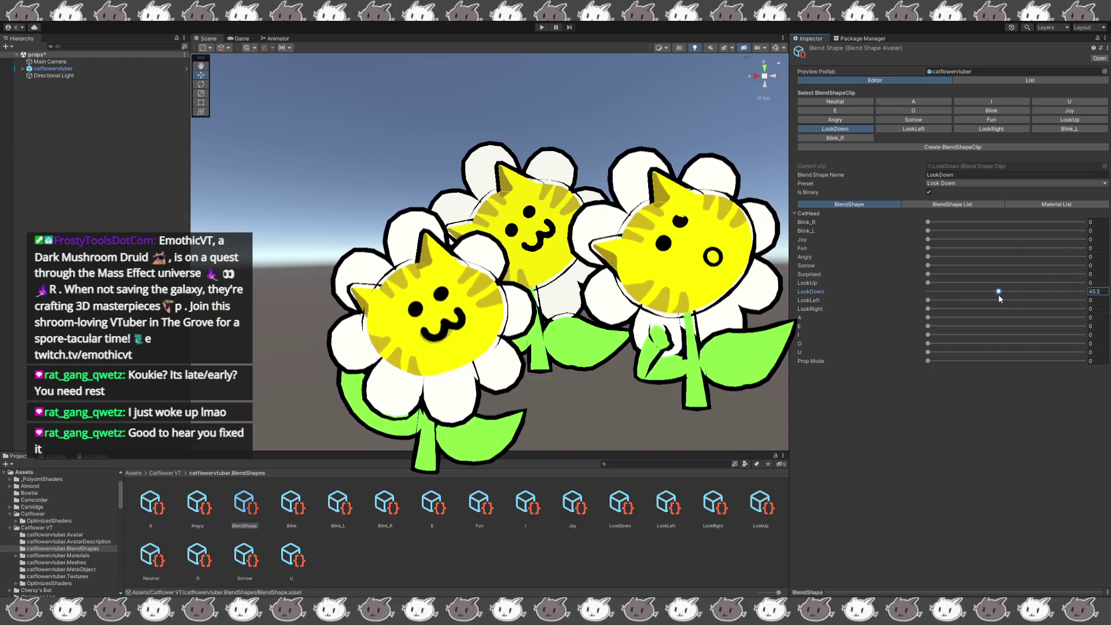
click(928, 129)
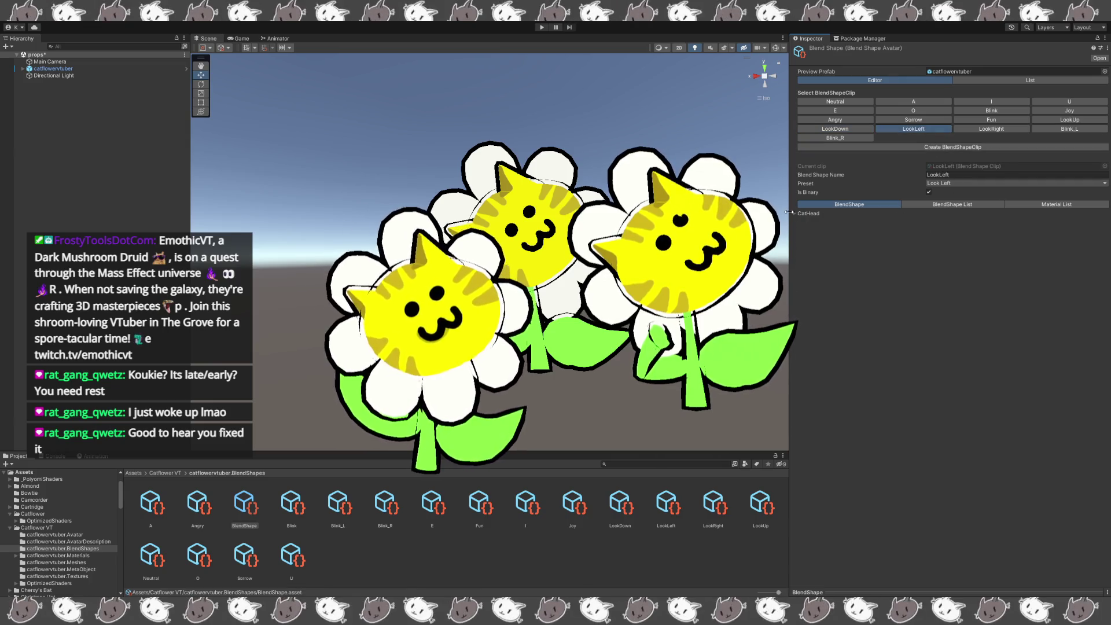
drag(1082, 301, 1003, 299)
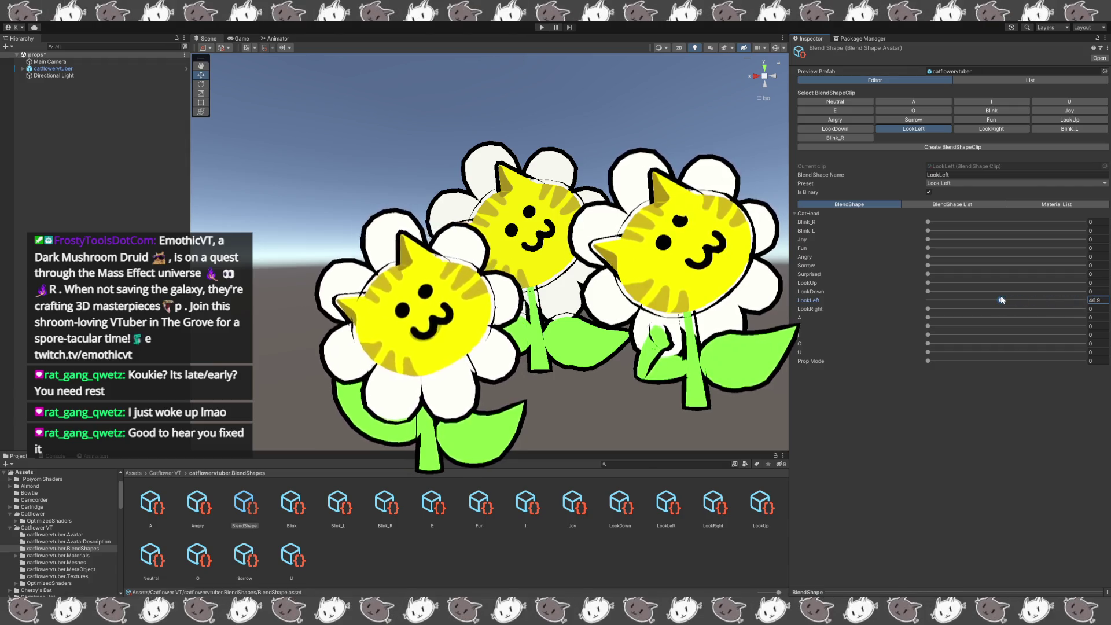
- Lower the LookRight clip's CatHead weight to 45 and LookUp's to 10.6
click(955, 130)
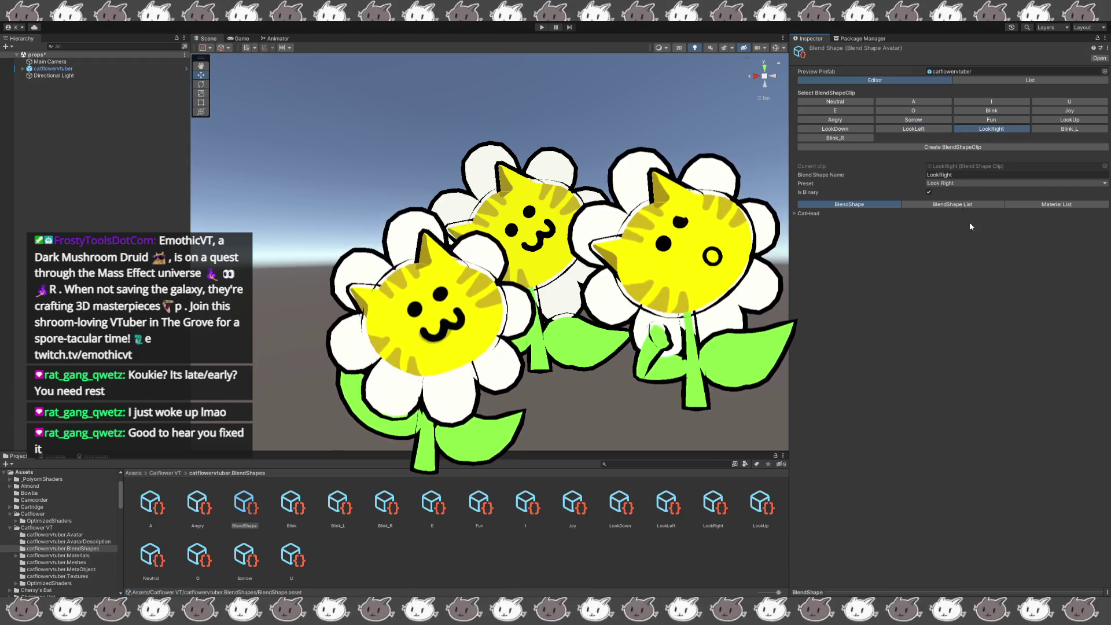
click(794, 213)
mouse_move(1058, 309)
mouse_down()
mouse_move(985, 309)
mouse_move(997, 309)
mouse_up()
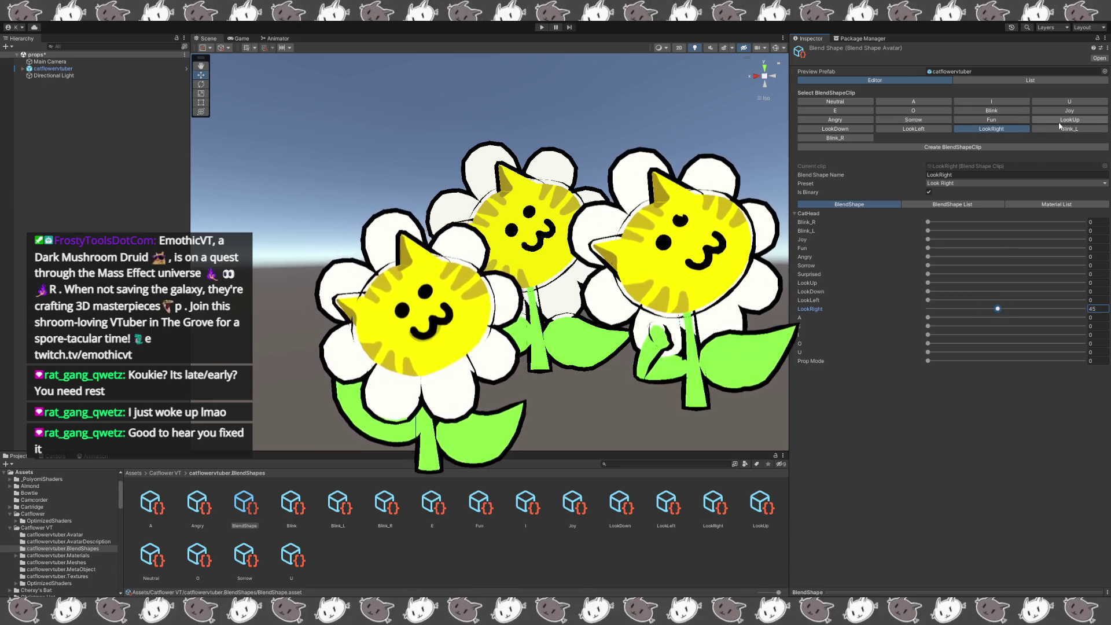
click(1060, 120)
click(897, 214)
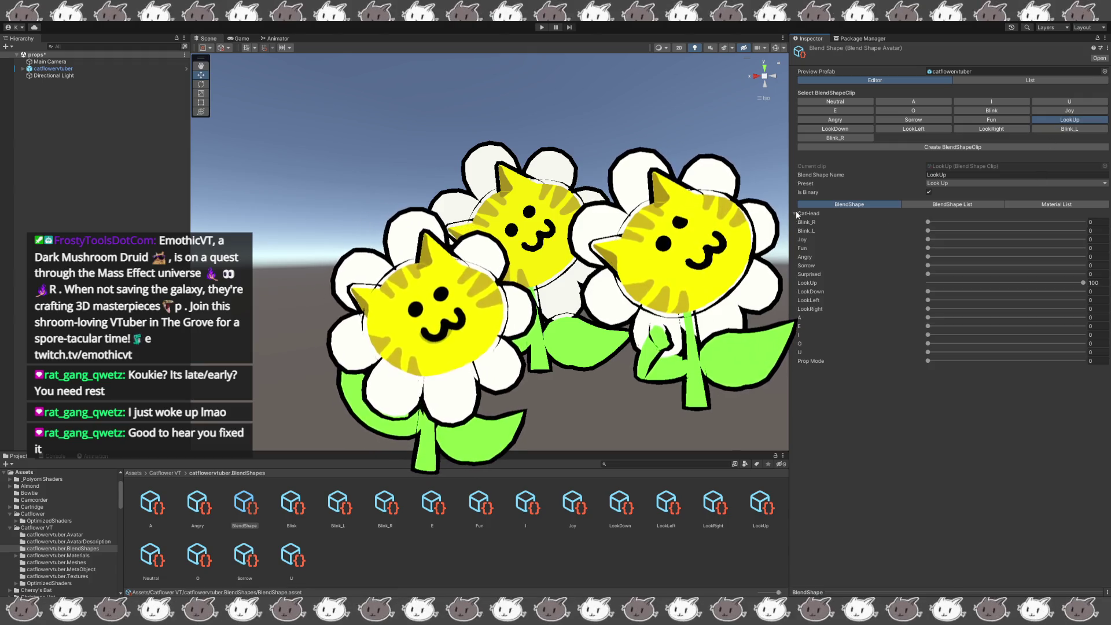
drag(1085, 283, 947, 285)
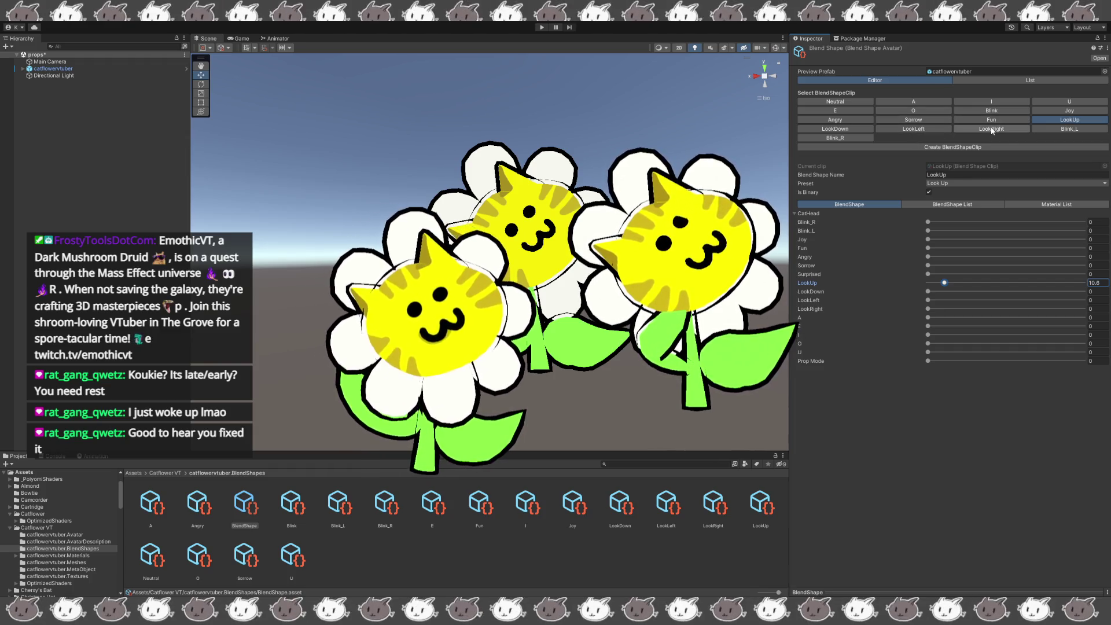
double_click(952, 71)
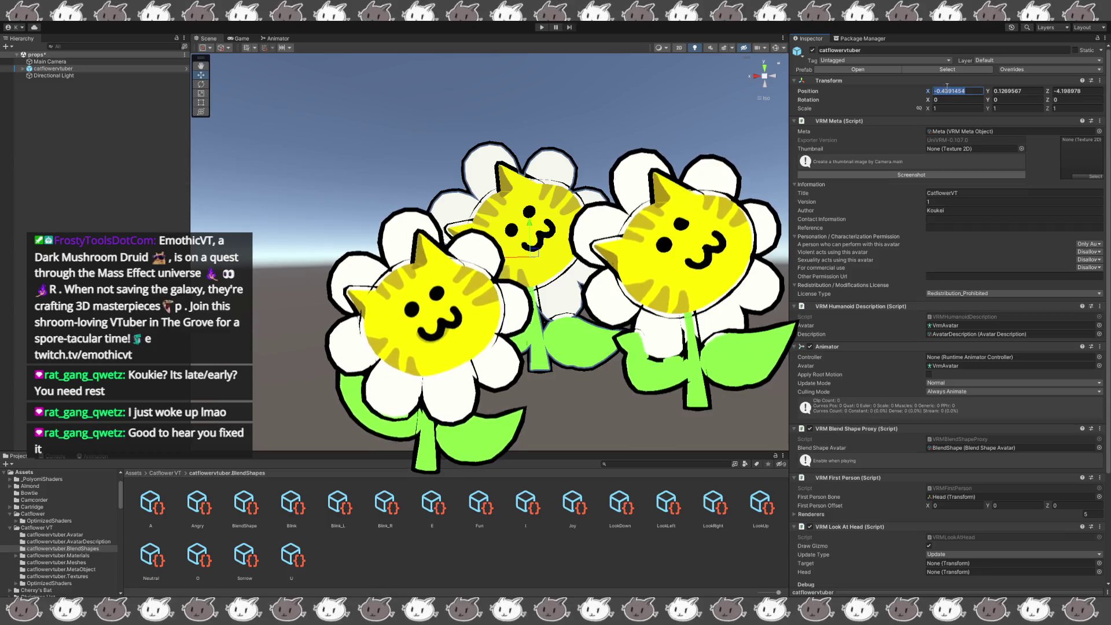
- Set the catflowervtuber object's position to 0, 0, 0
text(0)
key(Tab)
text(0)
key(Tab)
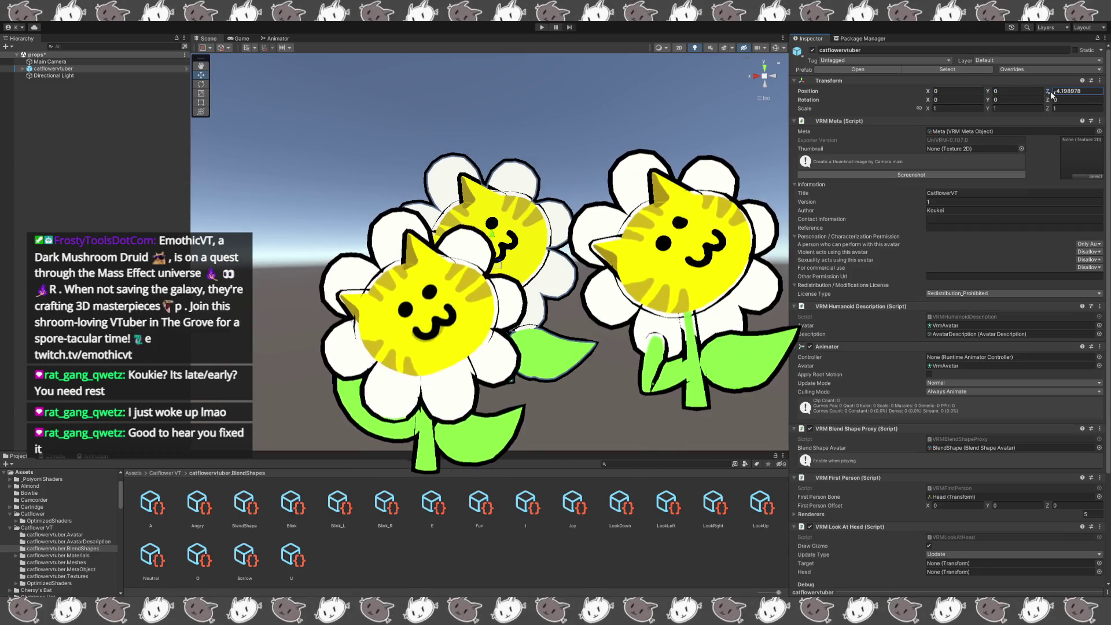
text(0)
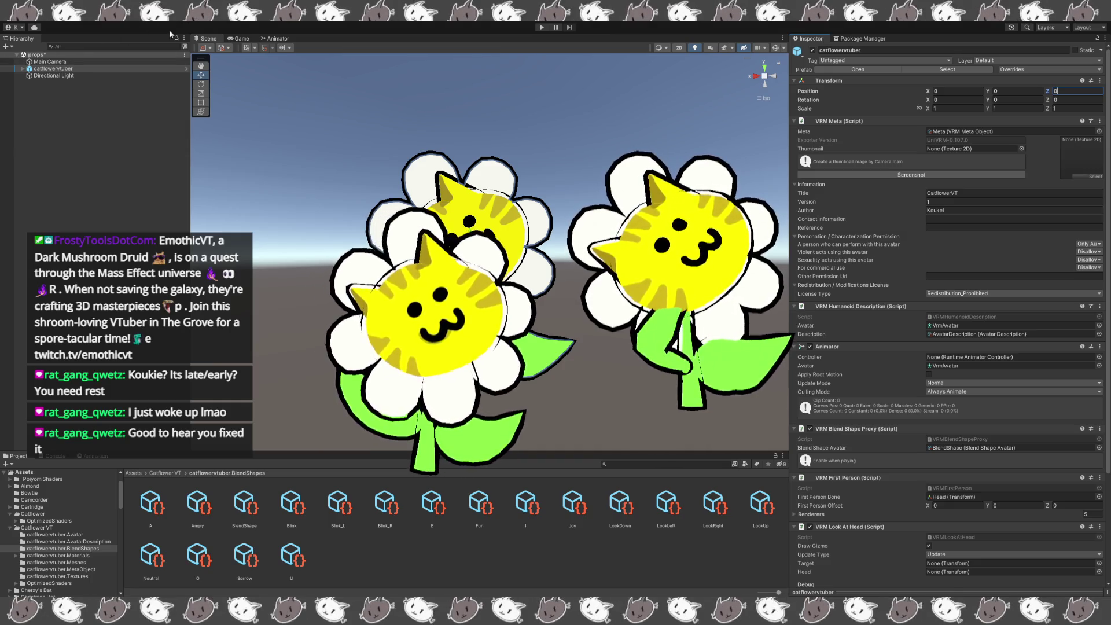
- Rename the avatar object to Character and go back to the Catflower VT folder
click(162, 69)
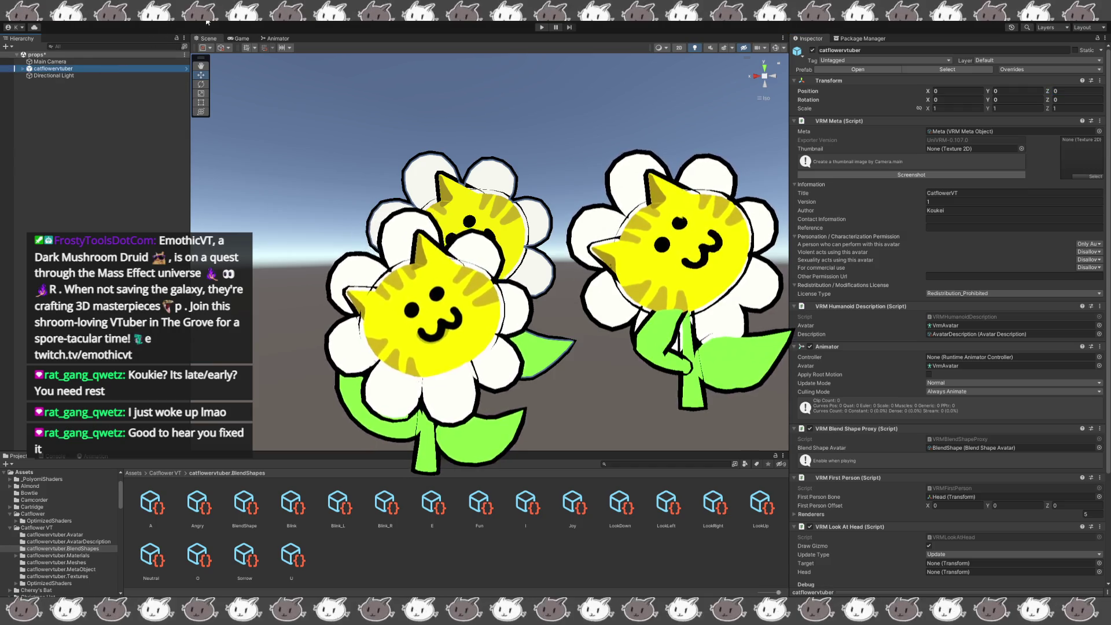
click(247, 50)
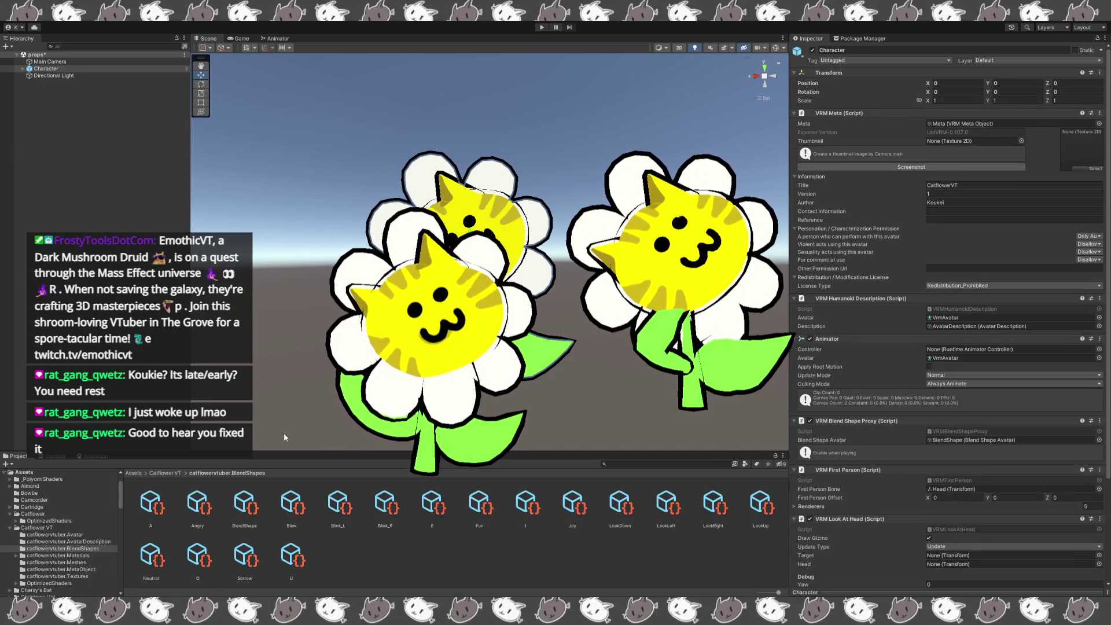
click(164, 473)
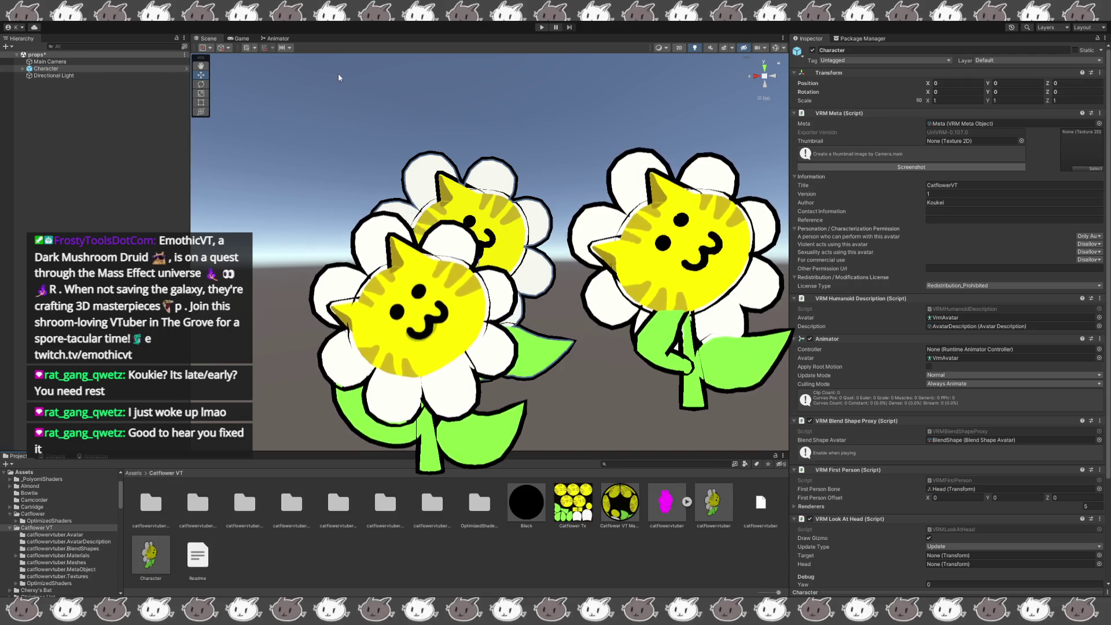
click(126, 70)
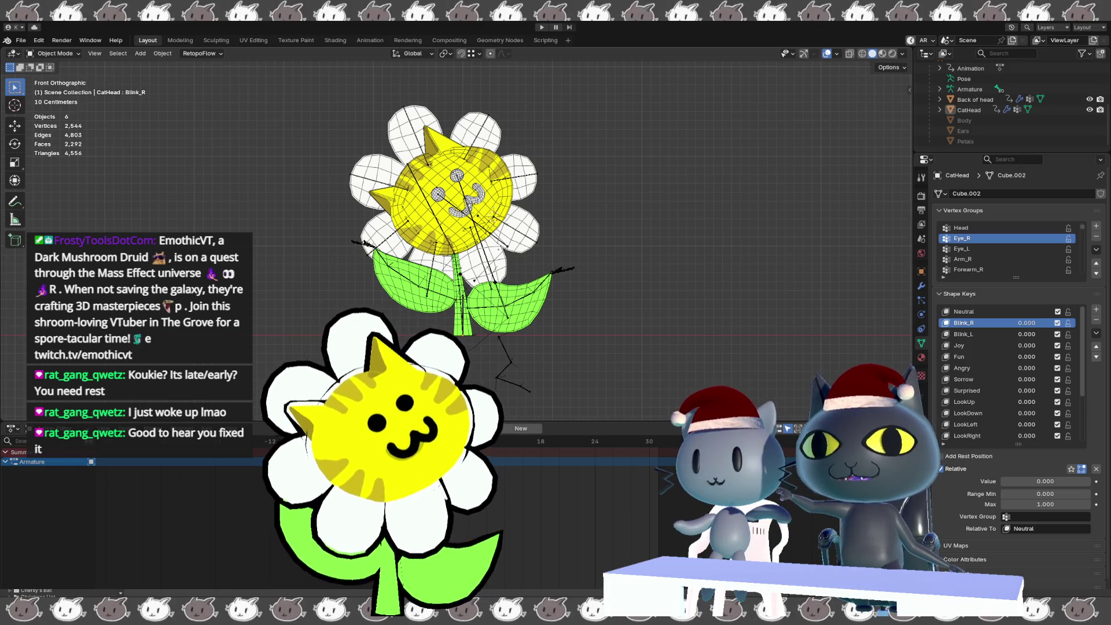
- Enlarge the 3D viewport over the Action Editor and frame the flower cat from the front
shift+middle_drag(393, 405, 427, 418)
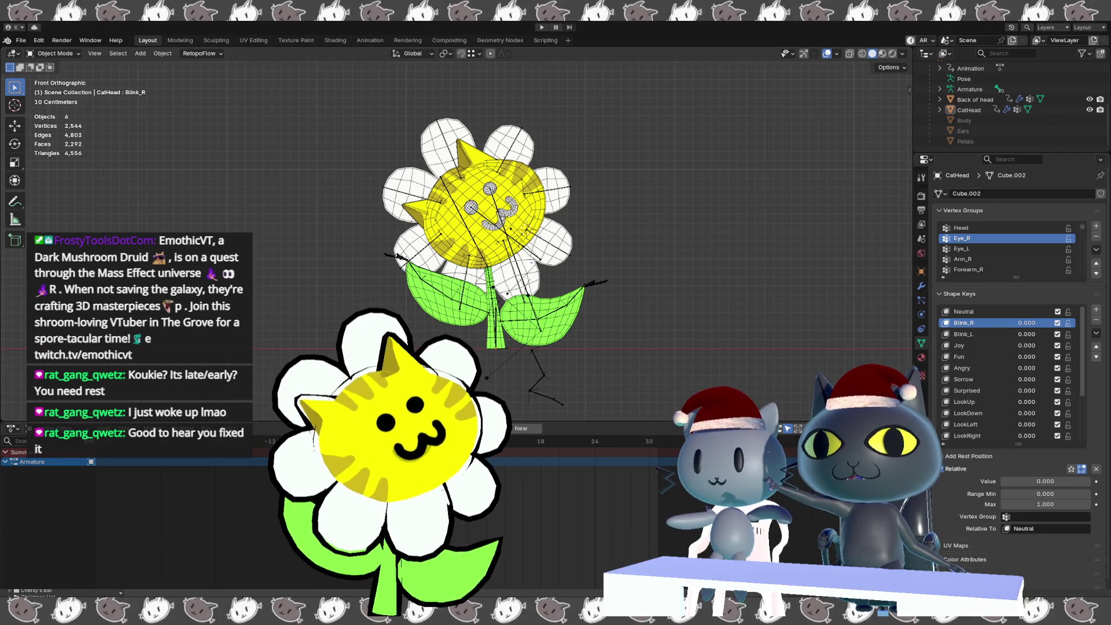
drag(534, 421, 561, 527)
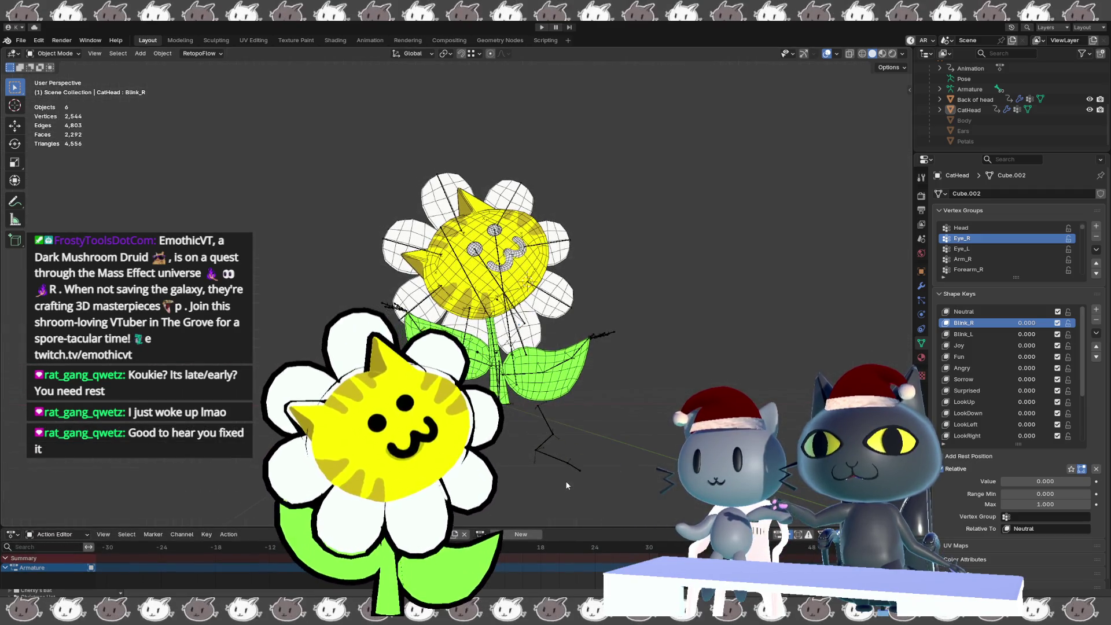
key(KP_3)
key(KP_1)
shift+middle_drag(552, 497, 577, 457)
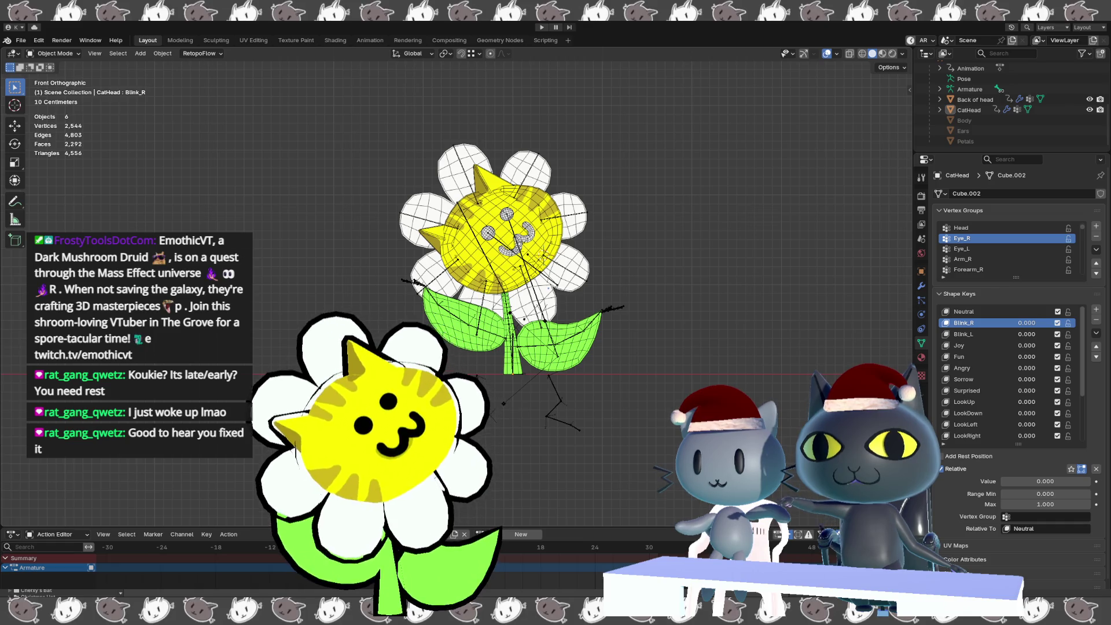
- Paste the copied Present gift box into the flower-cat scene
middle_drag(628, 388, 626, 410)
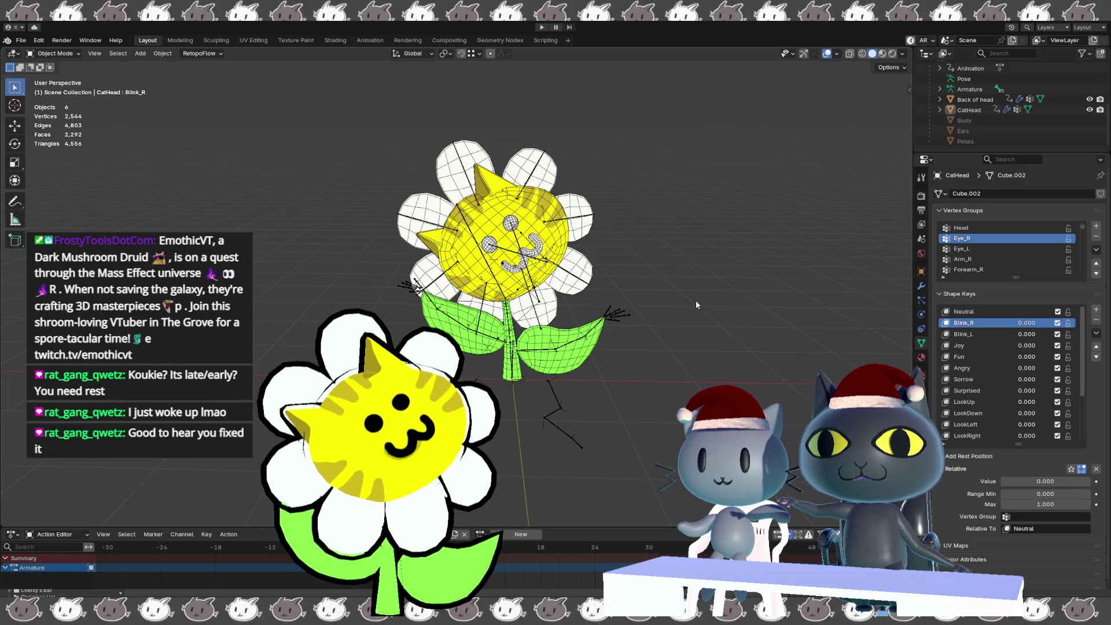
key(ctrl+v)
mouse_move(633, 353)
middle_down()
mouse_move(606, 335)
mouse_move(635, 356)
middle_up()
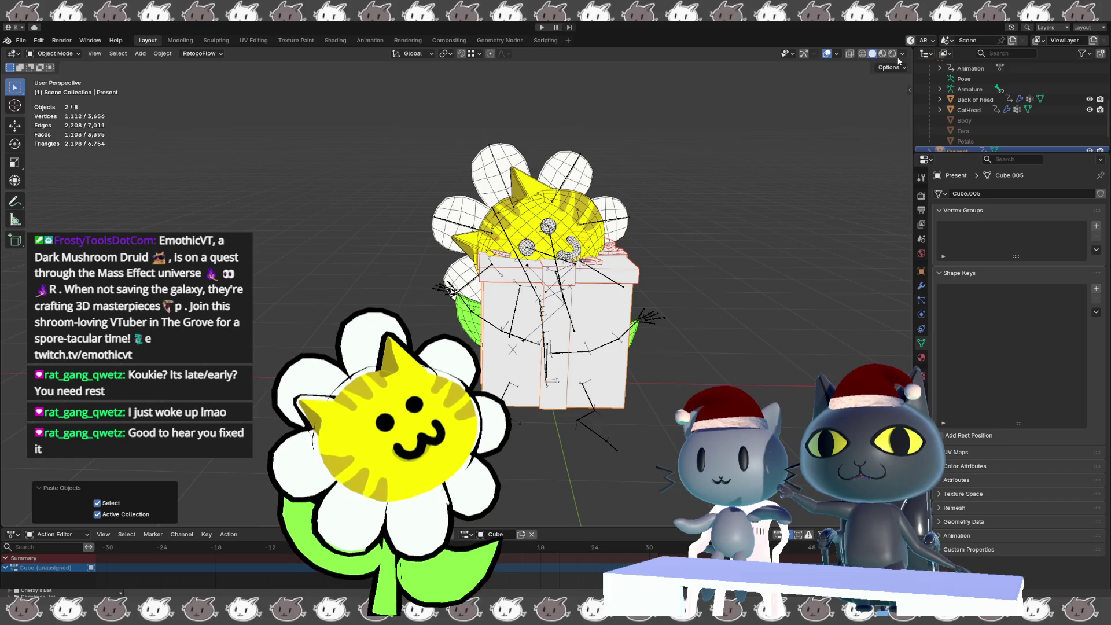
- Switch to Material Preview shading and scale the present box to 1.826
click(889, 54)
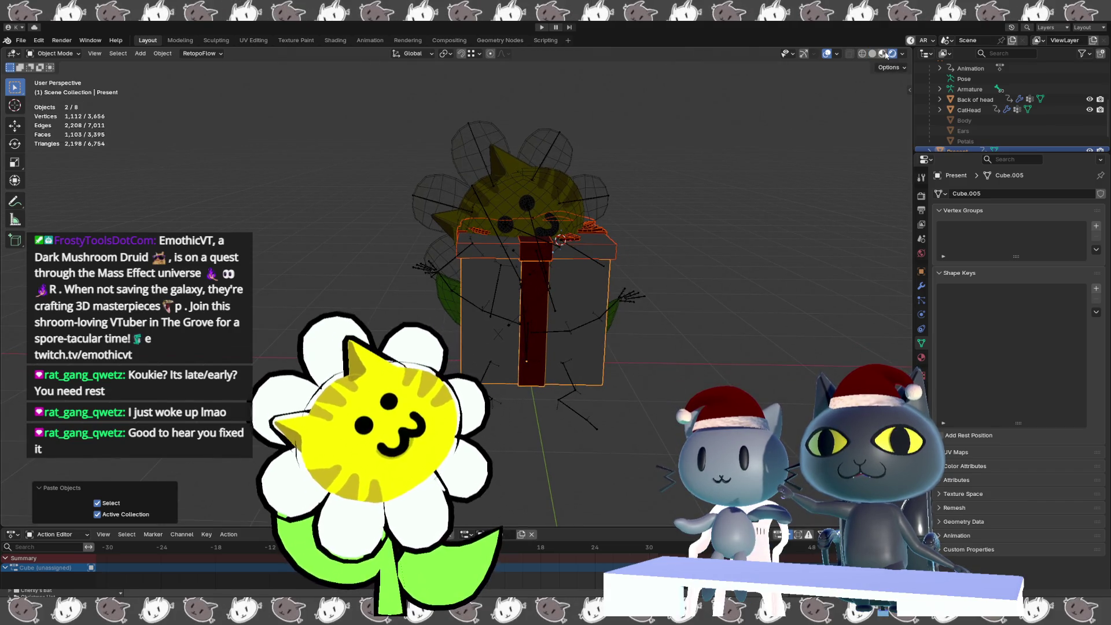
click(882, 53)
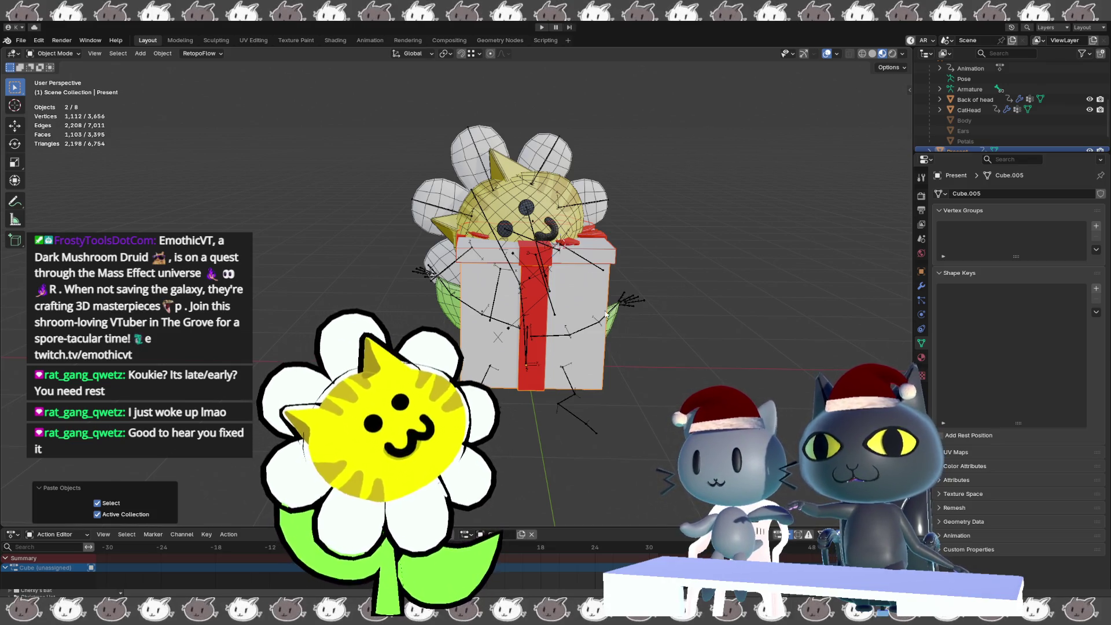
key(s)
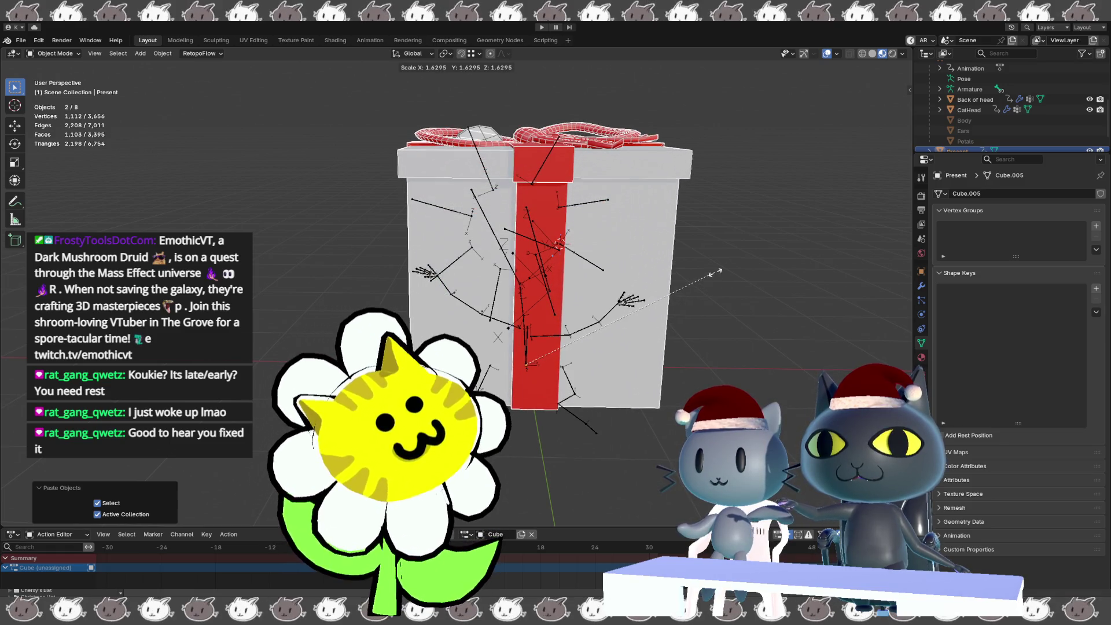
click(733, 255)
- Move the present -0.092 m along the X axis
key(KP_1)
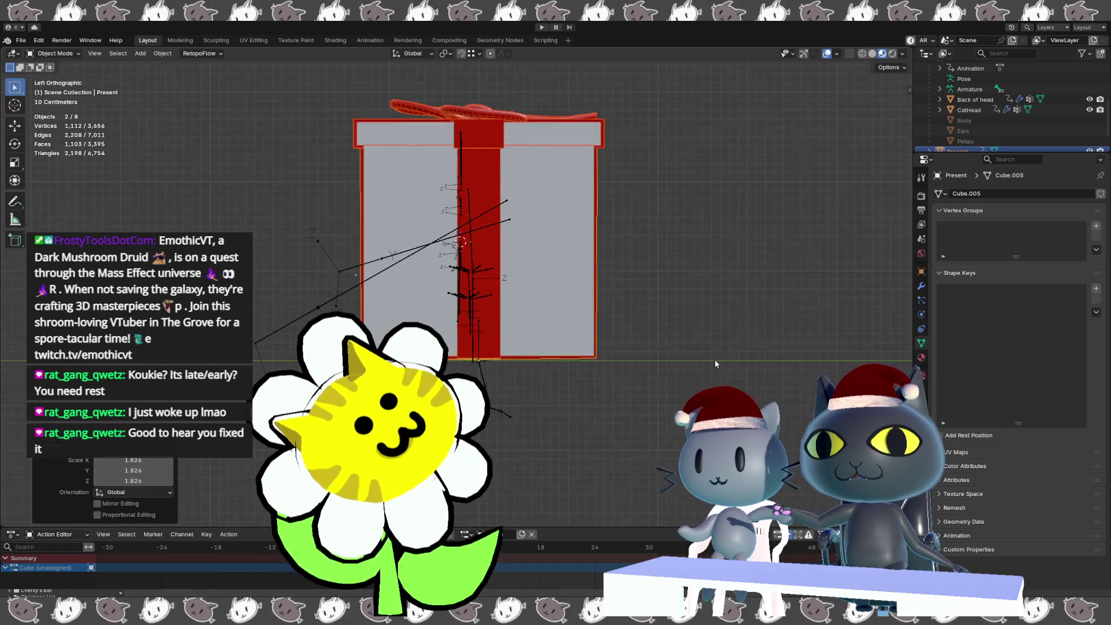
key(g)
key(x)
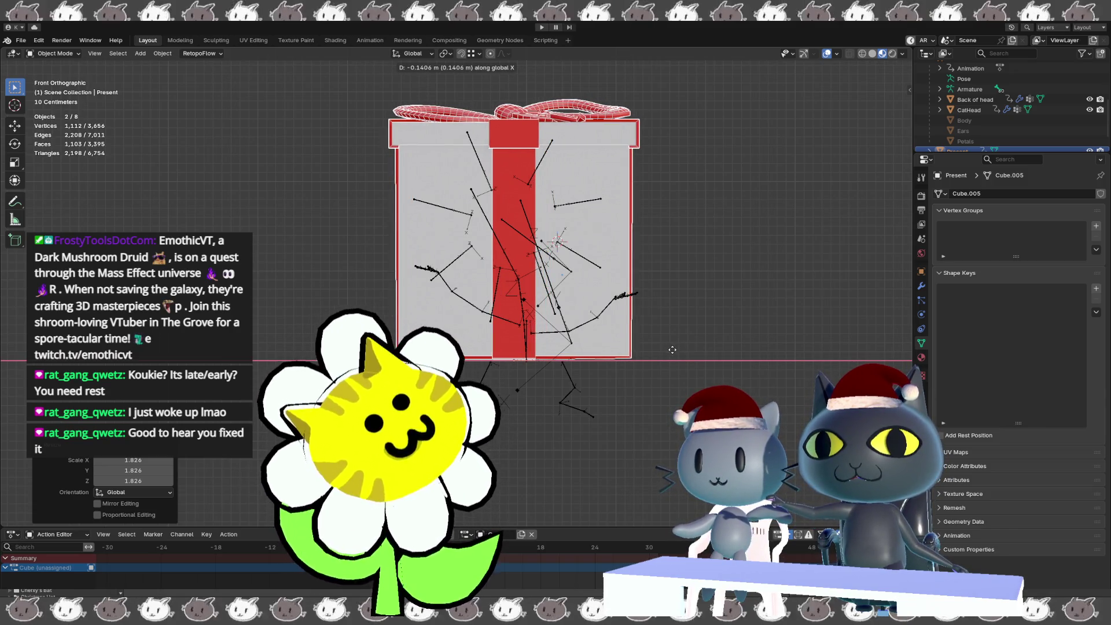
click(675, 349)
mouse_move(676, 349)
middle_down()
mouse_move(653, 367)
mouse_move(662, 351)
middle_up()
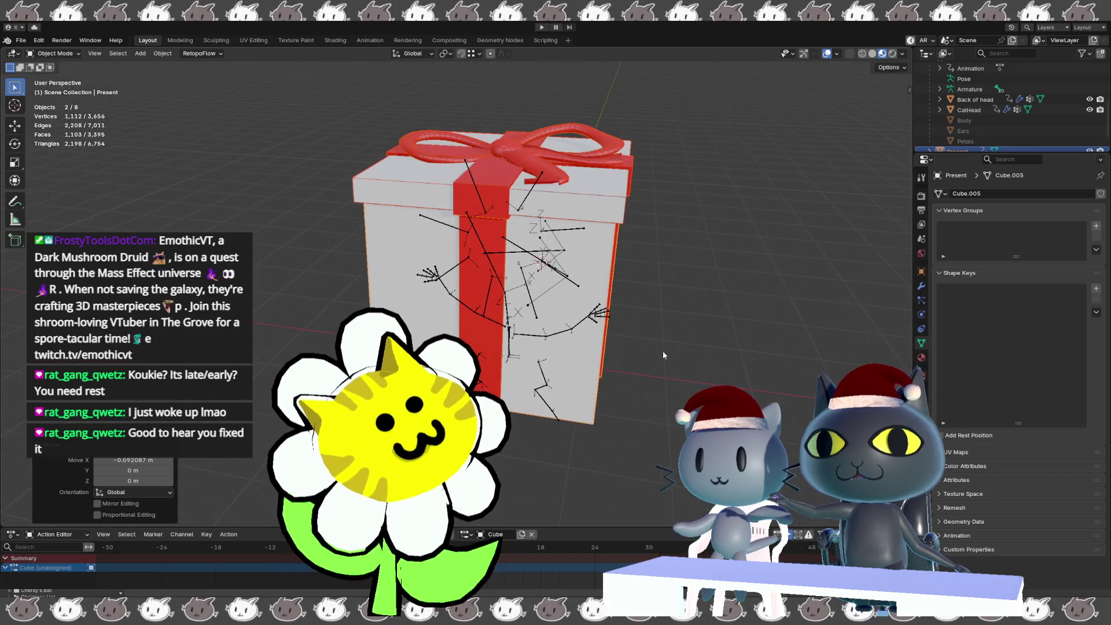
scroll(949, 139, down, 2)
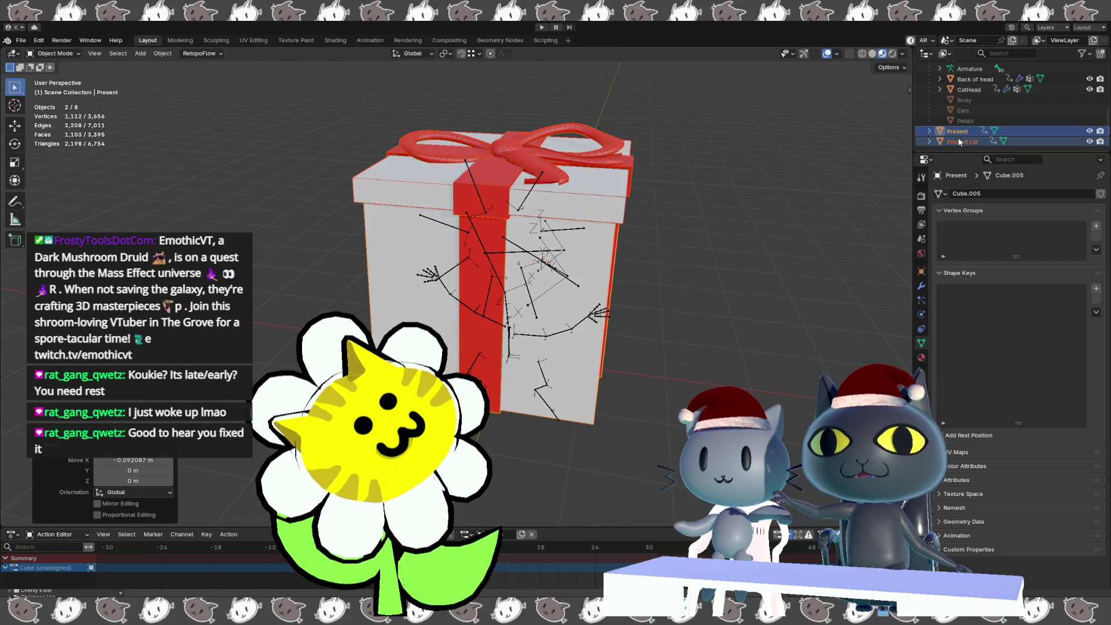
- Move the present objects into a new collection named 'Present'
key(m)
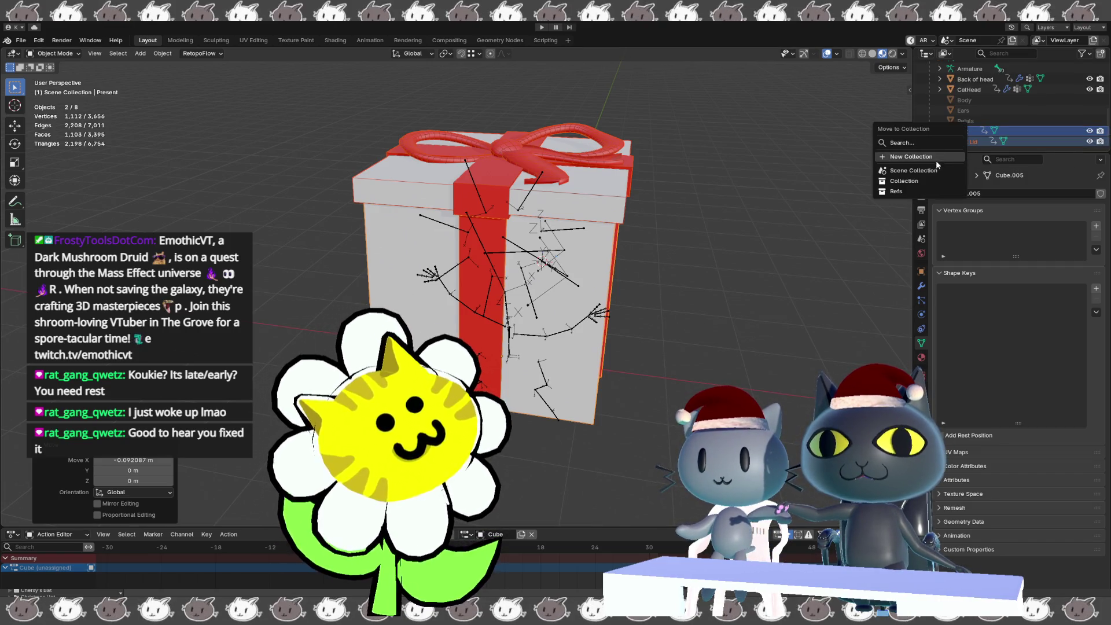
click(935, 155)
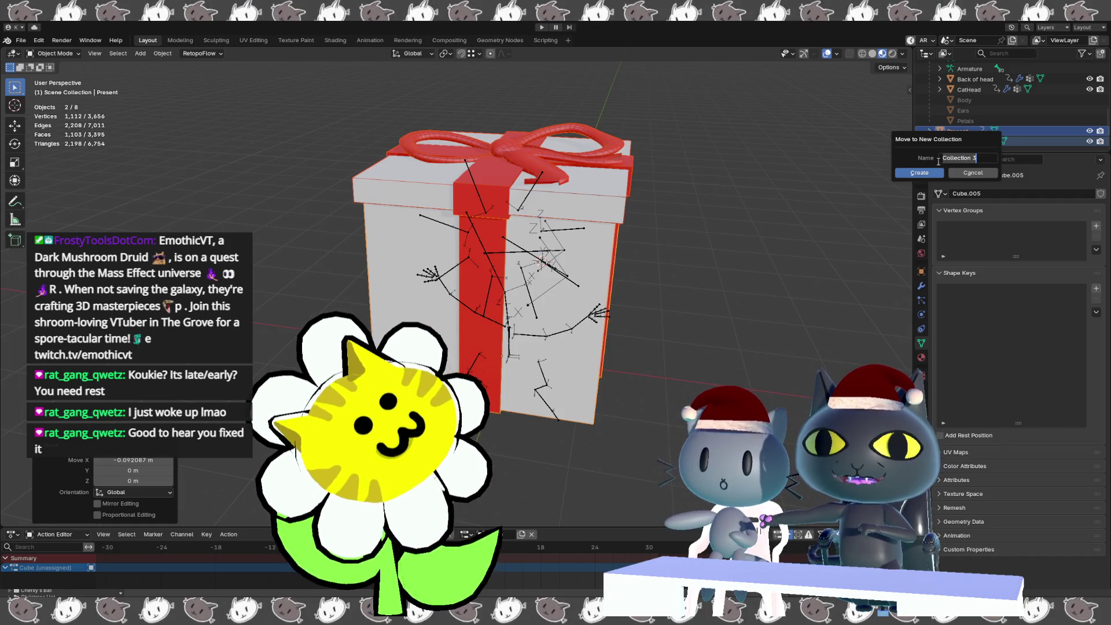
key(BackSpace)
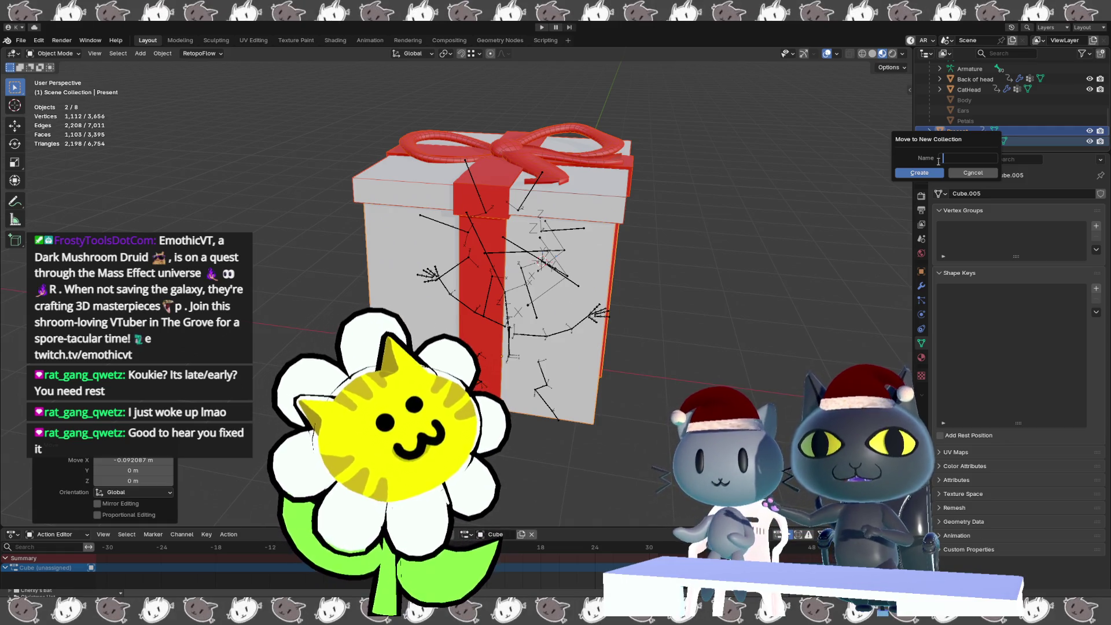
text(Hm)
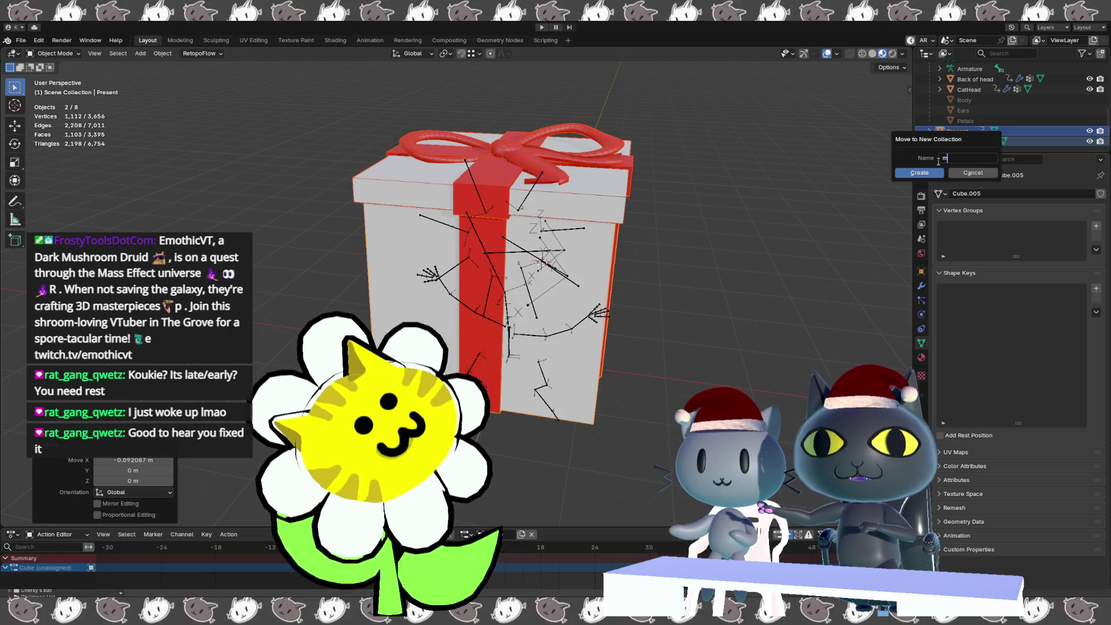
text(Mo)
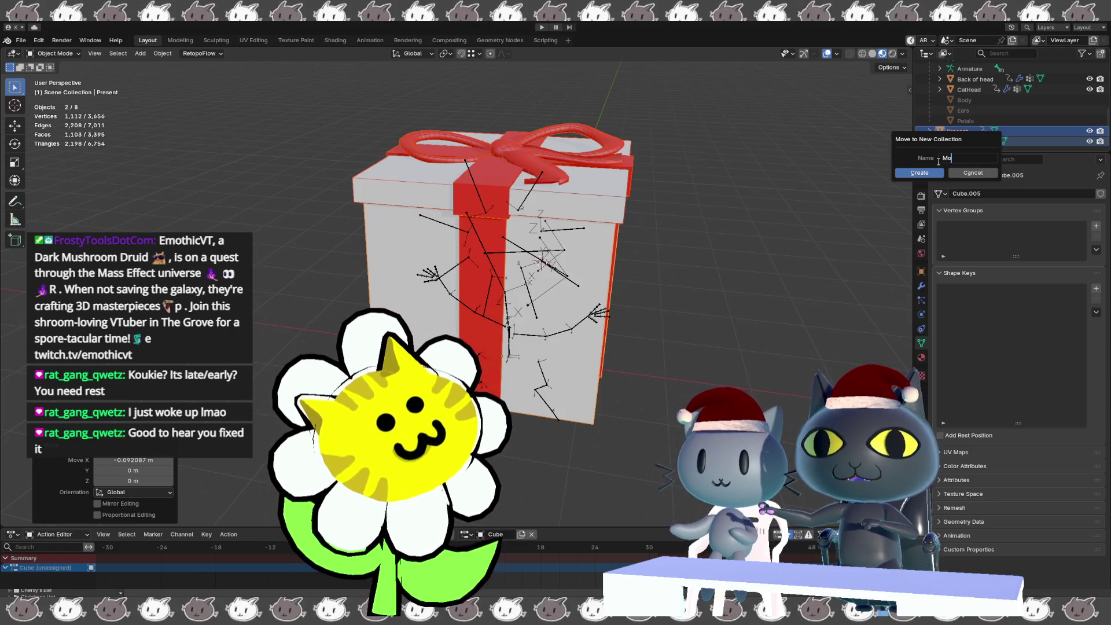
text(v)
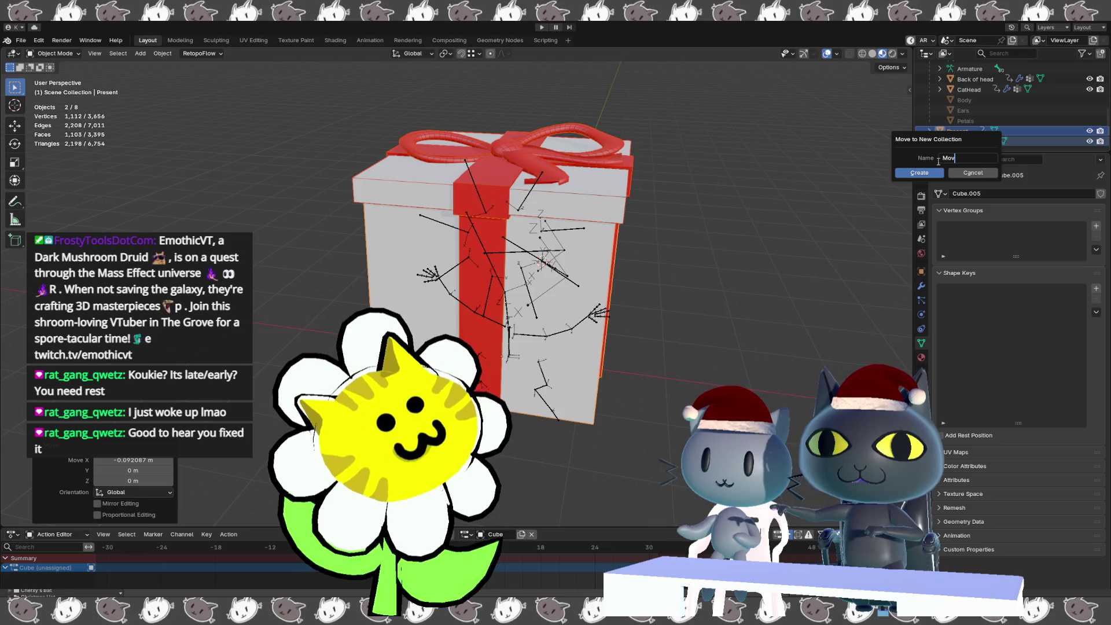
key(BackSpace)
key(BackSpace)
key(BackSpace)
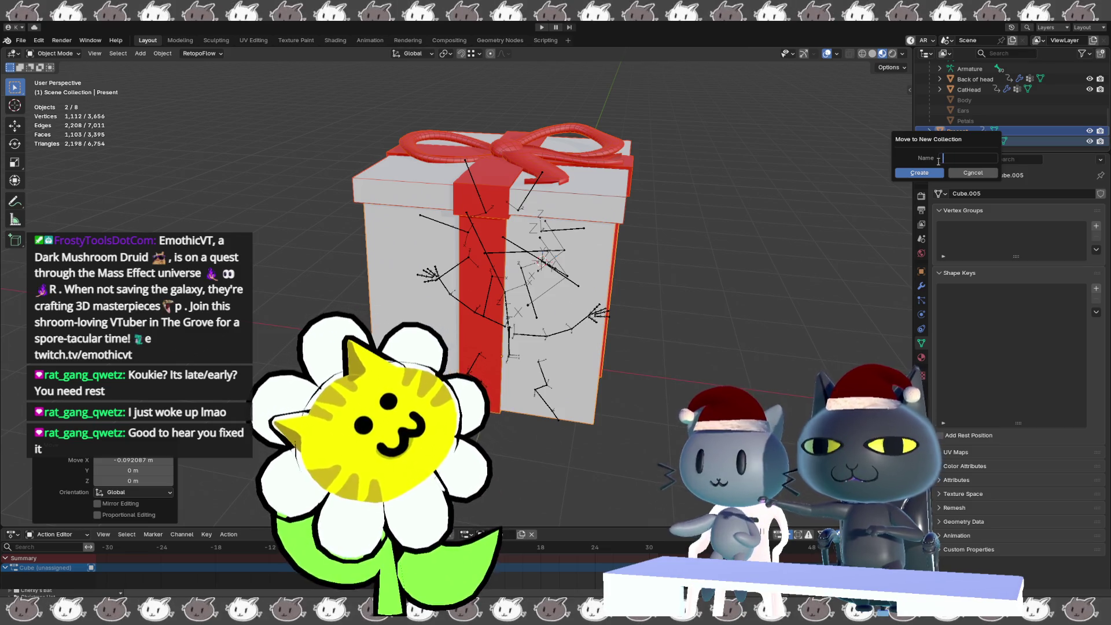
text(P)
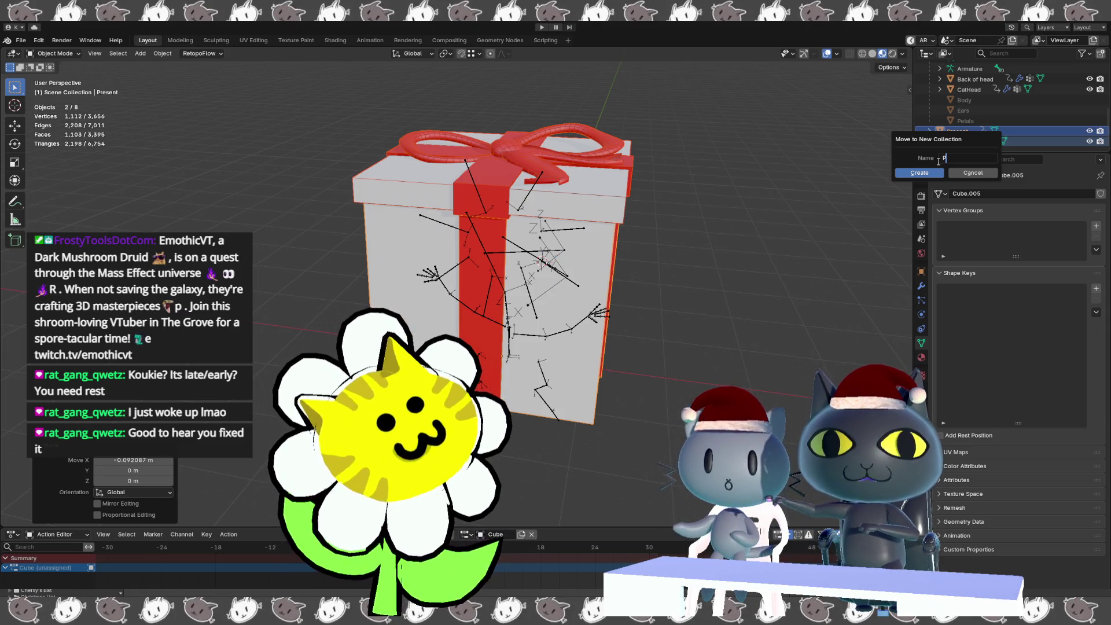
text(r)
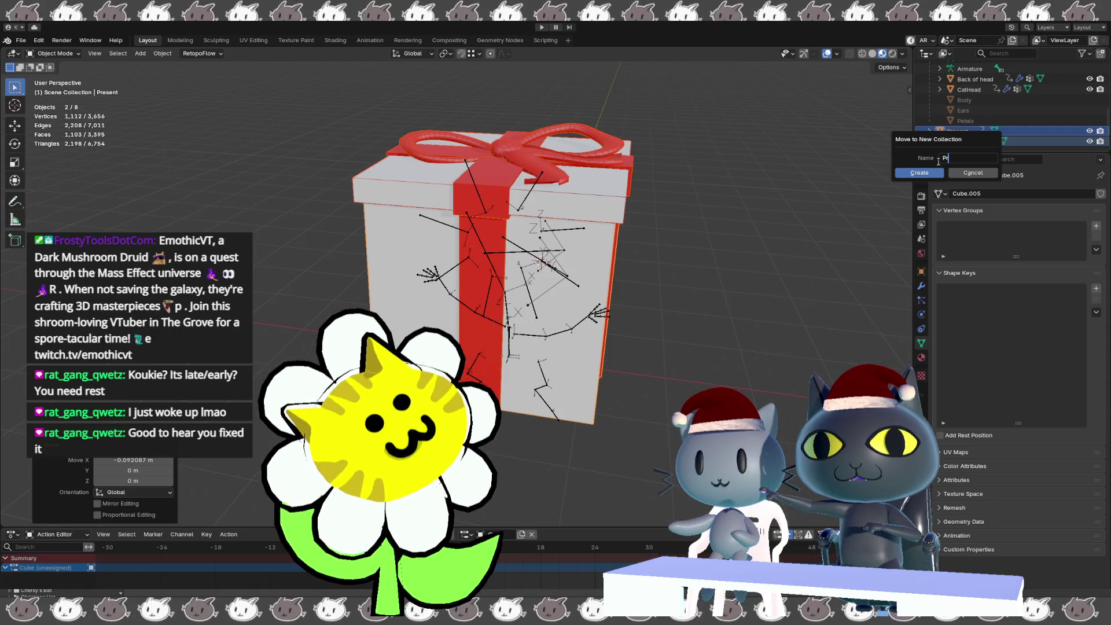
text(ese)
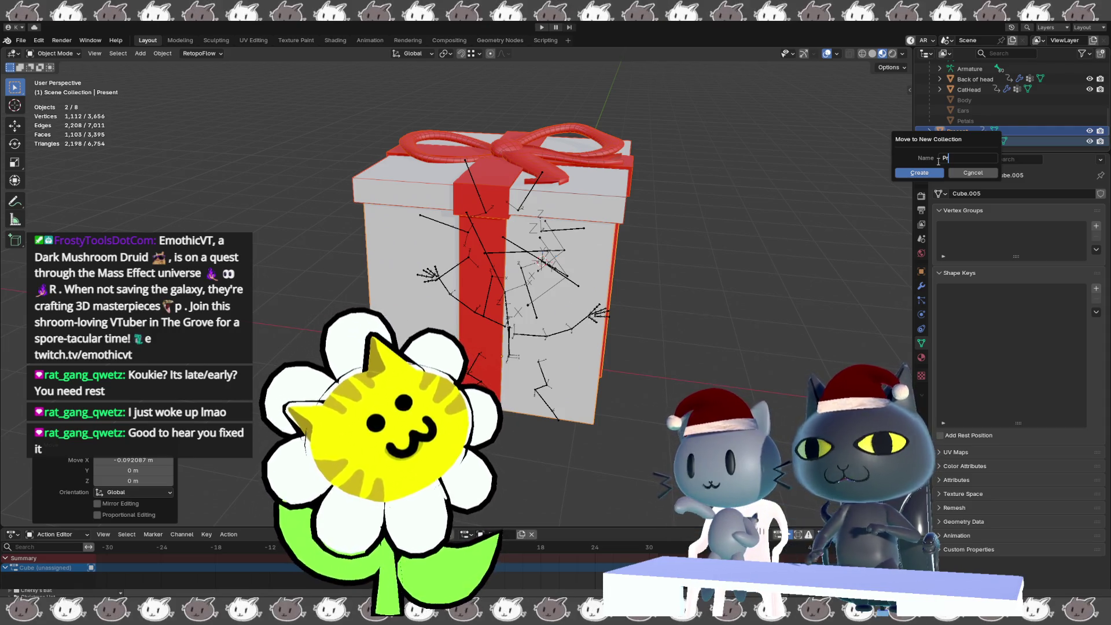
text(nt)
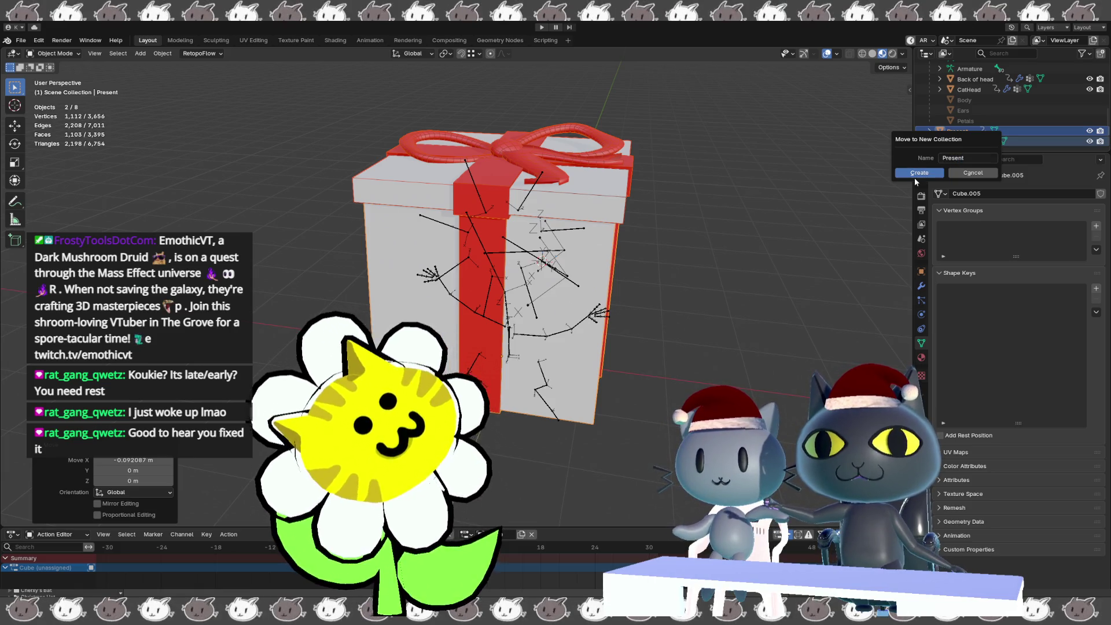
click(931, 169)
- Turn off the armature's bone axes display and hide the armature
scroll(980, 120, down, 5)
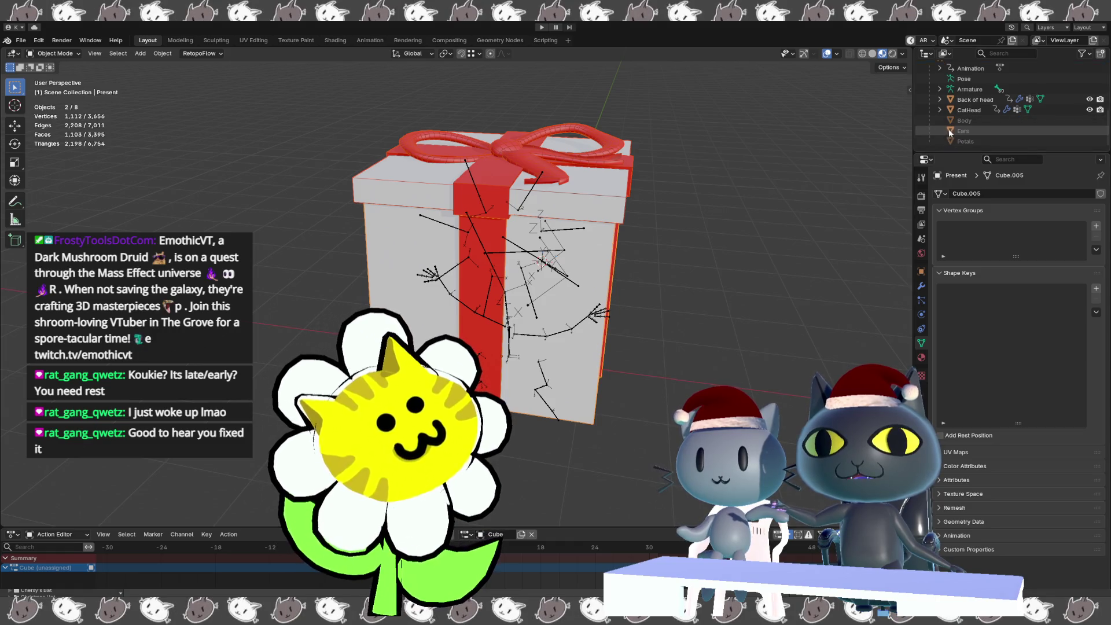
scroll(971, 123, down, 4)
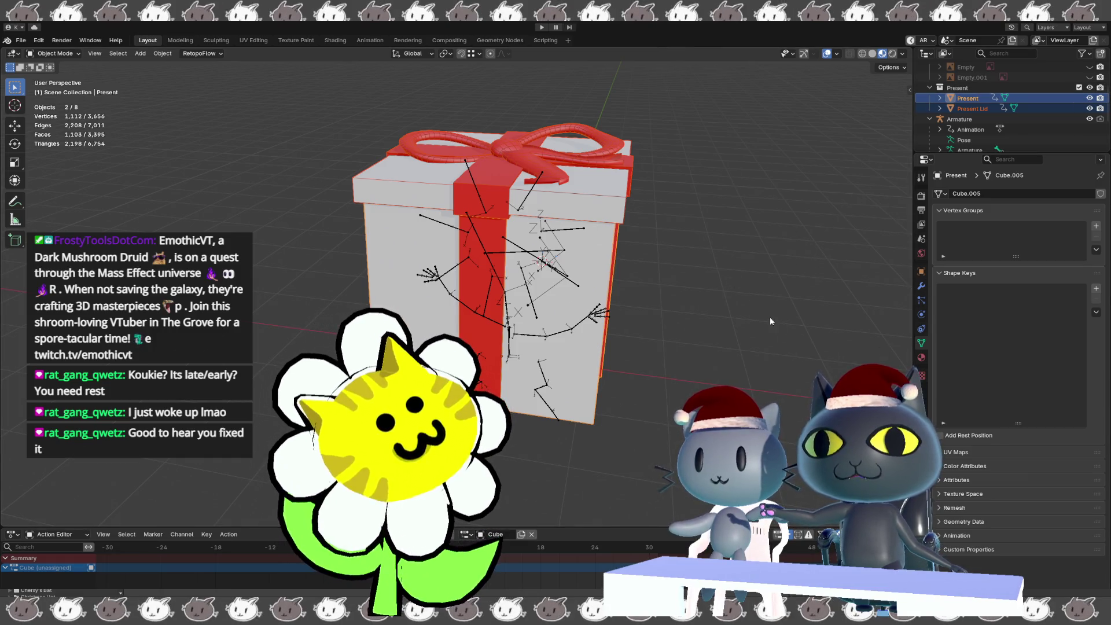
click(602, 312)
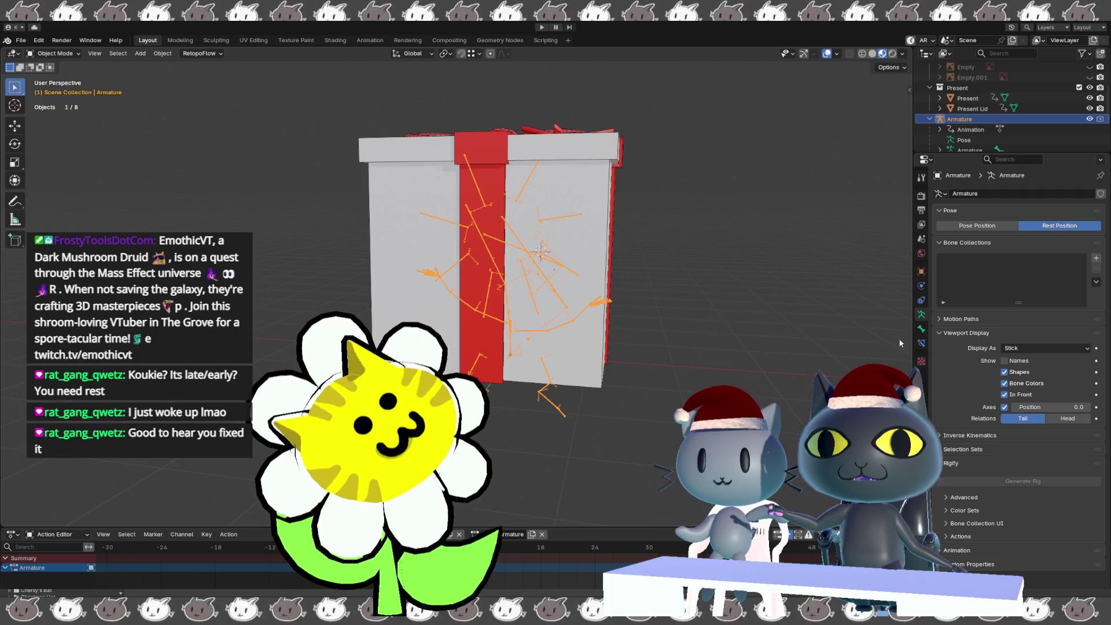
click(1005, 407)
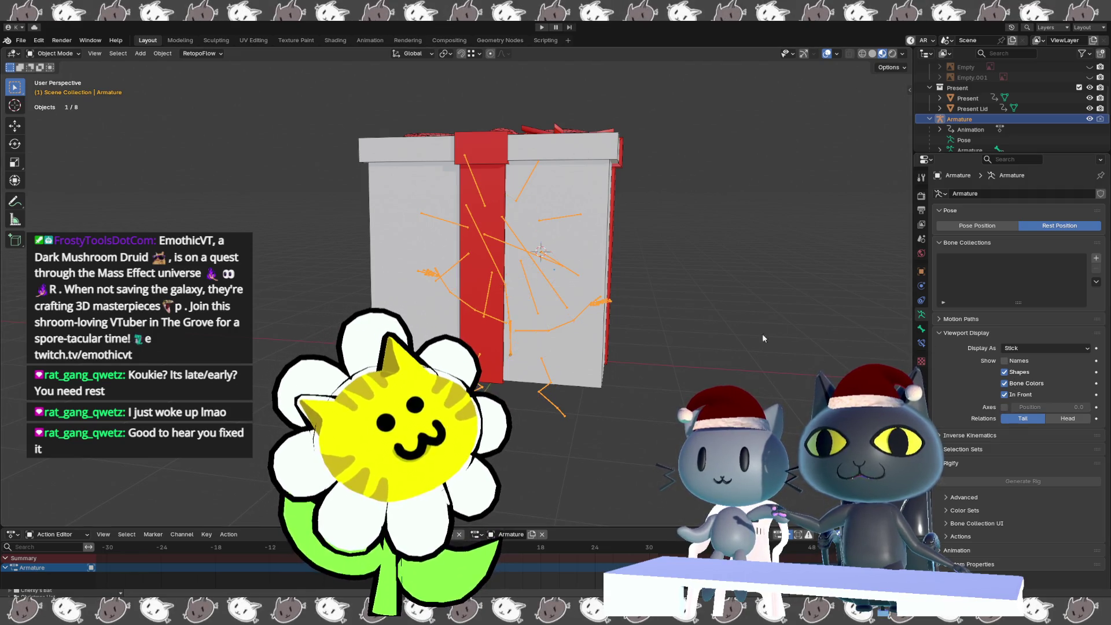
click(1090, 119)
- Hide the Present Lid to look inside the box, then show it again
click(565, 153)
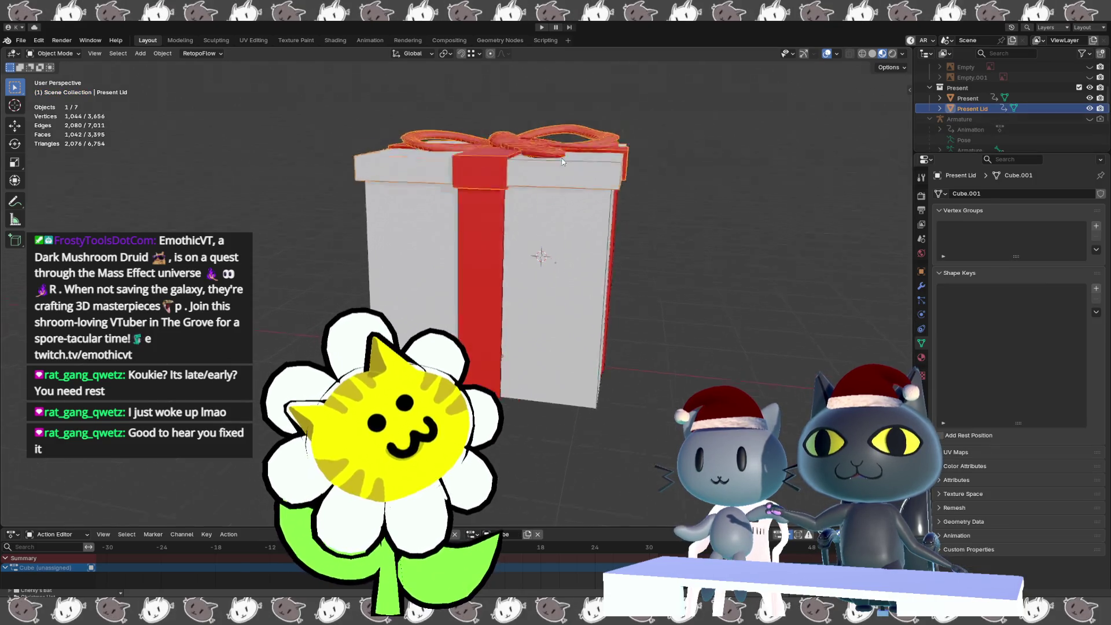
middle_drag(565, 153, 564, 181)
key(h)
mouse_move(641, 232)
middle_down()
mouse_move(637, 278)
mouse_move(602, 272)
mouse_move(630, 245)
mouse_move(600, 254)
mouse_move(607, 272)
mouse_move(620, 266)
mouse_move(657, 220)
mouse_move(655, 197)
mouse_move(619, 199)
middle_up()
click(1088, 109)
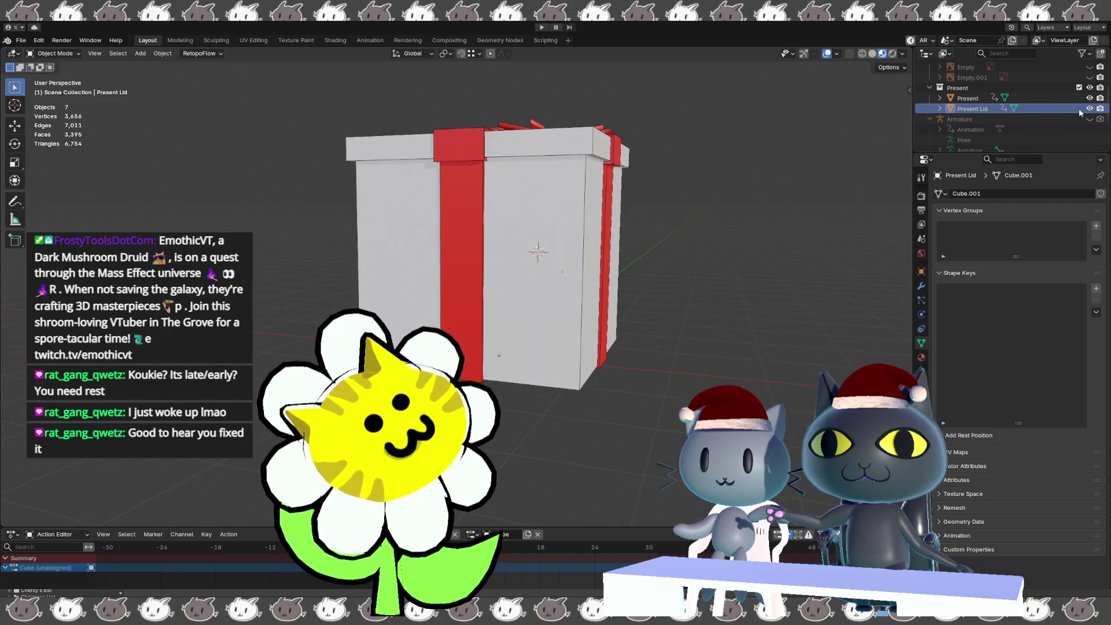
- Collapse the Refs collection and orbit to view the bow from above
scroll(997, 125, up, 4)
click(930, 118)
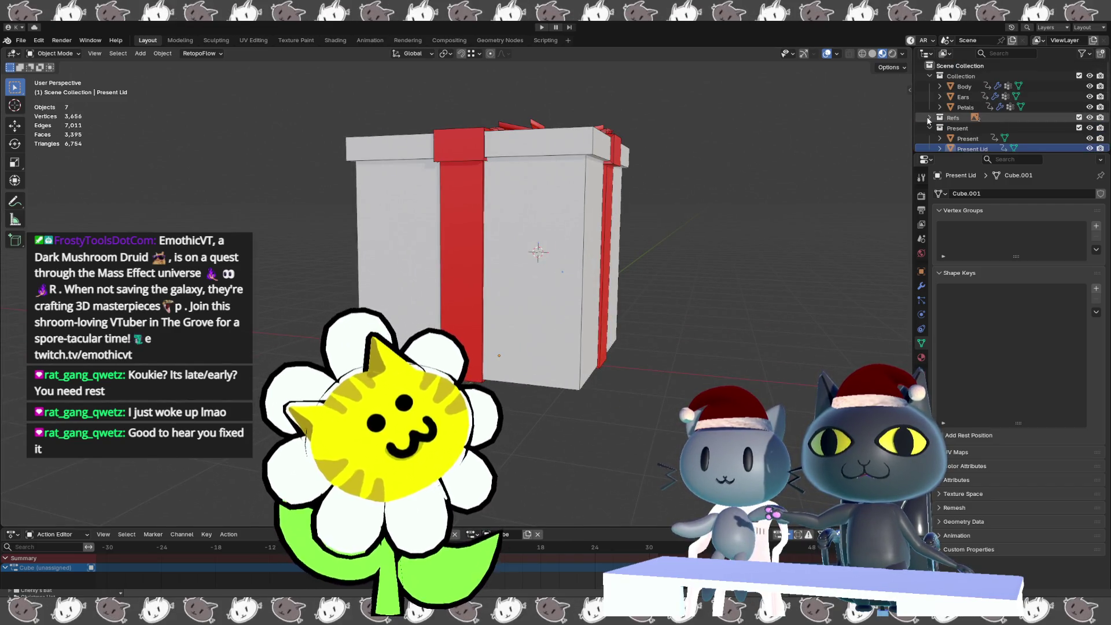
scroll(983, 116, down, 3)
click(972, 108)
key(KP_1)
mouse_move(850, 212)
middle_down()
mouse_move(754, 211)
mouse_move(751, 164)
mouse_move(741, 184)
mouse_move(730, 171)
middle_up()
- Hide the viewport overlays with Shift+Alt+Z and save the blend file
key(shift+alt+z)
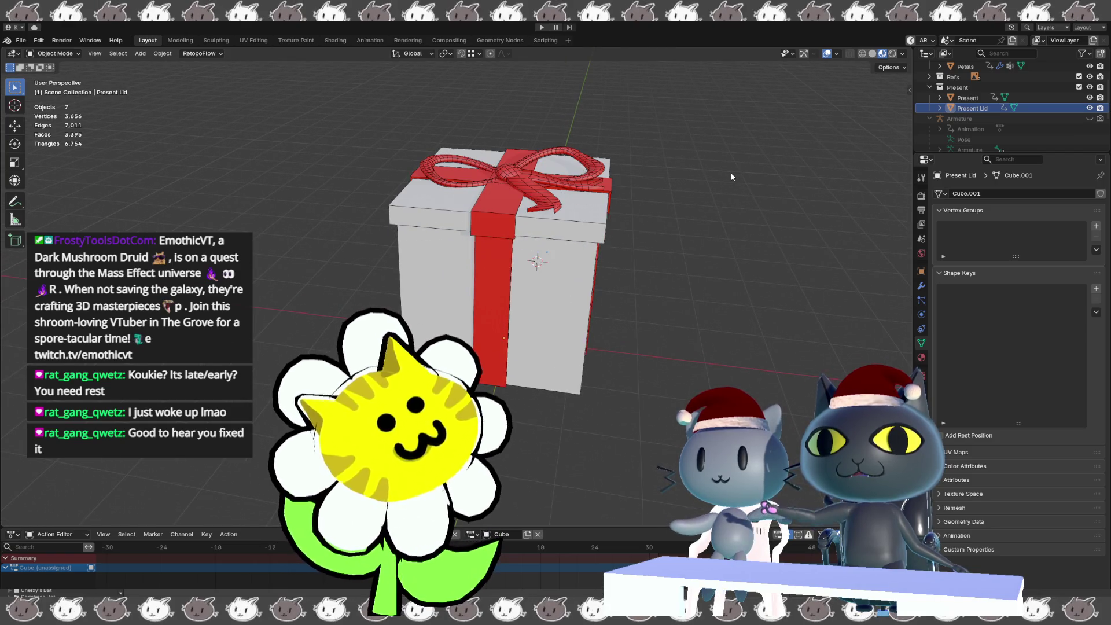
scroll(723, 192, up, 2)
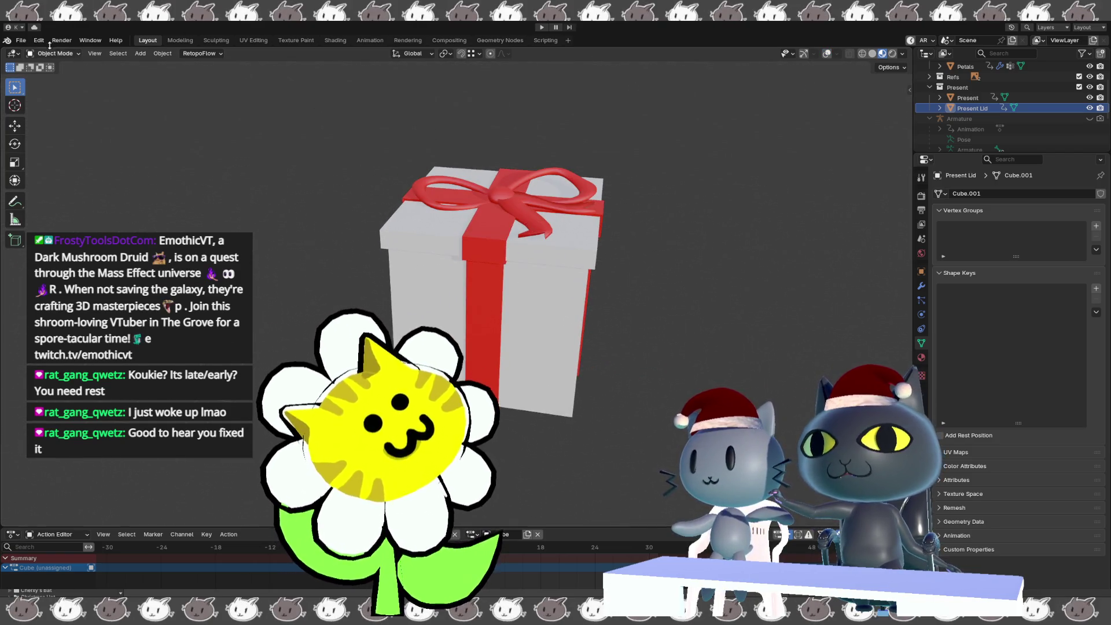
click(21, 40)
click(31, 108)
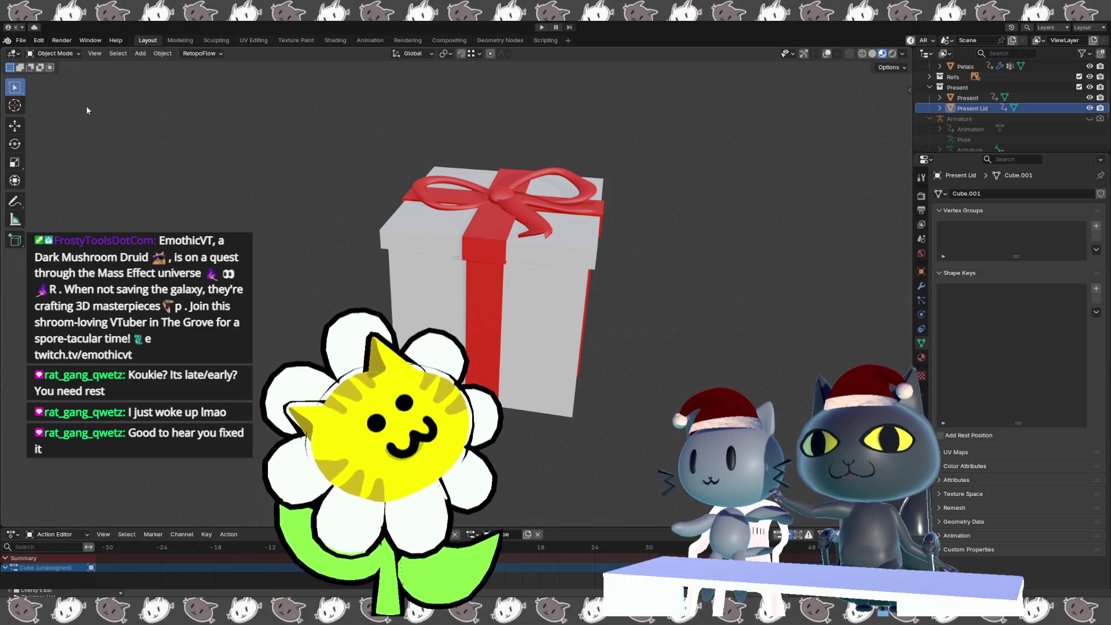